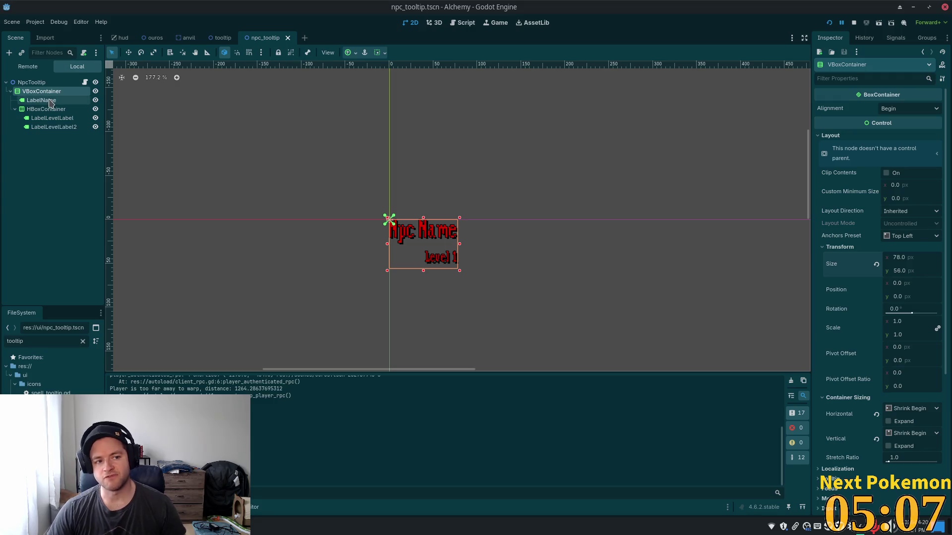
- Give the VBoxContainer a Separation constant override of 0 and save the npc_tooltip scene
scroll(863, 437, down, 3)
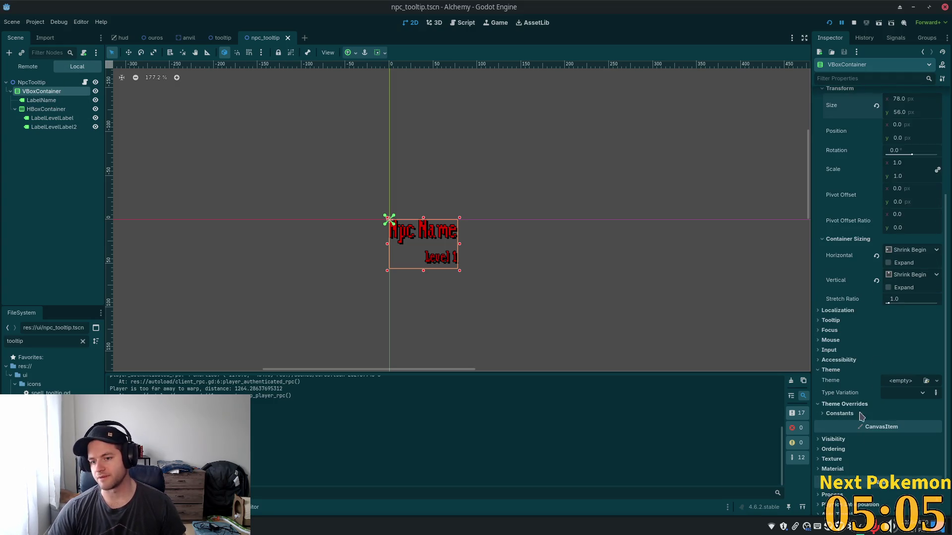
click(839, 413)
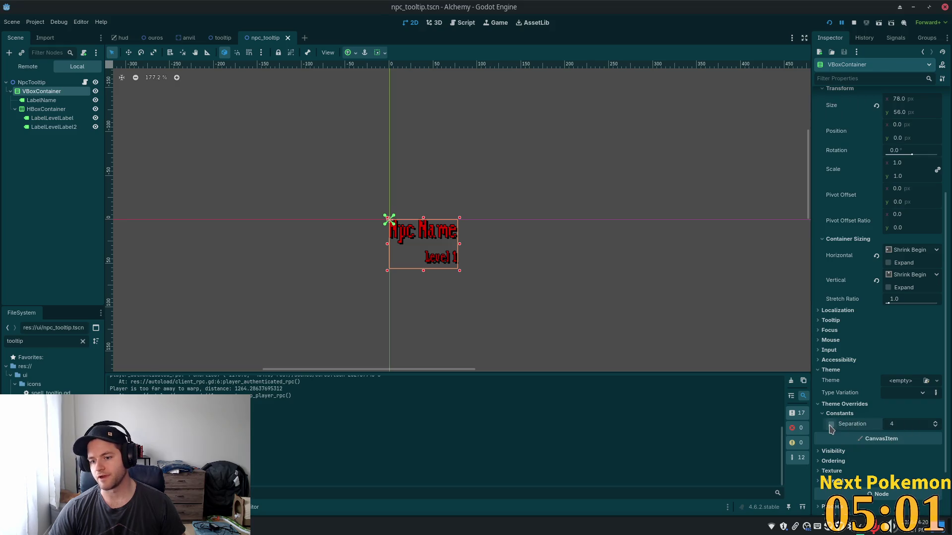
click(831, 425)
text(0)
key(Return)
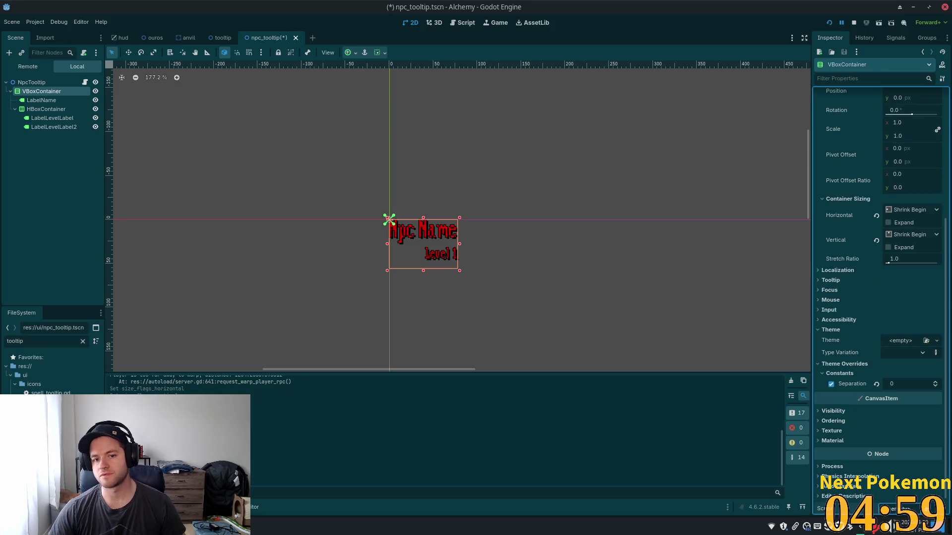
key(ctrl+s)
click(50, 100)
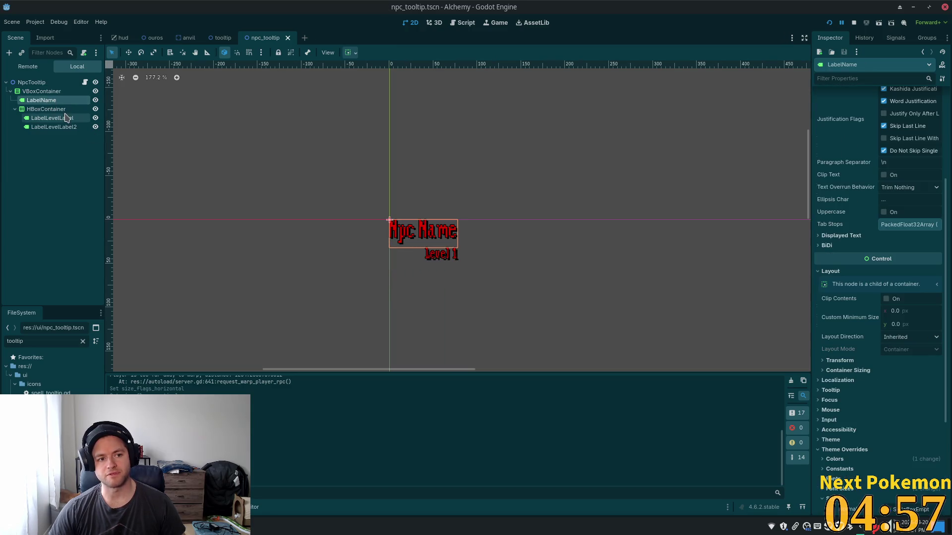
- Select LabelName, LabelLevelLabel and LabelLevelLabel2 together in the Scene tree
click(63, 125)
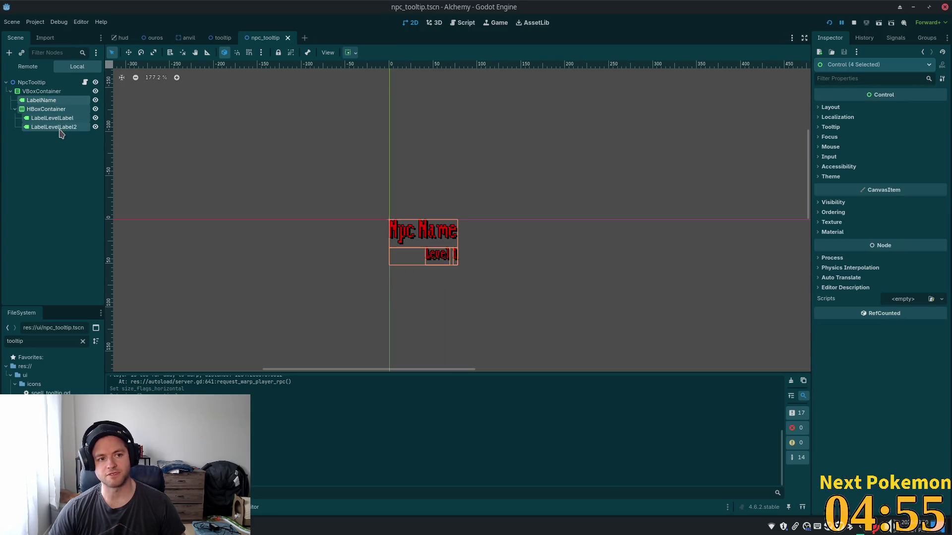
double_click(40, 99)
ctrl+click(52, 118)
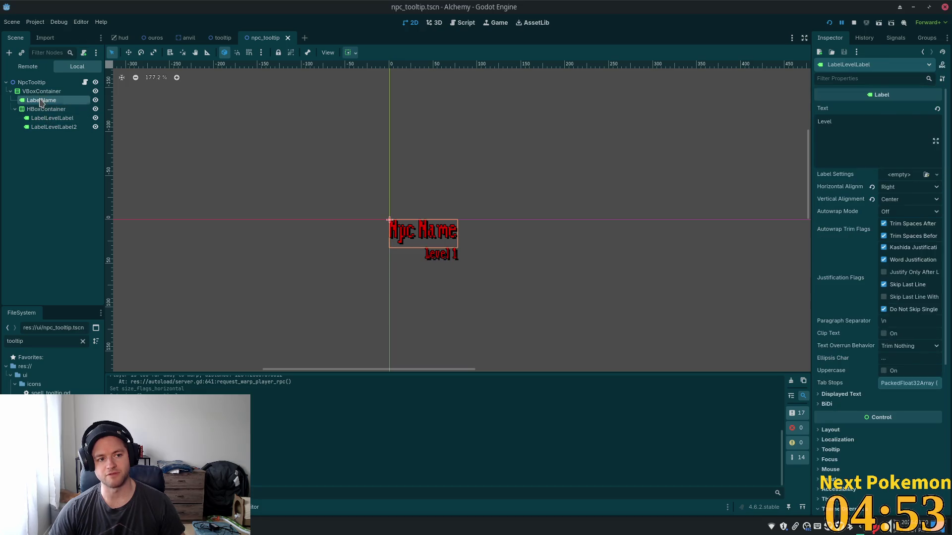
ctrl+click(53, 127)
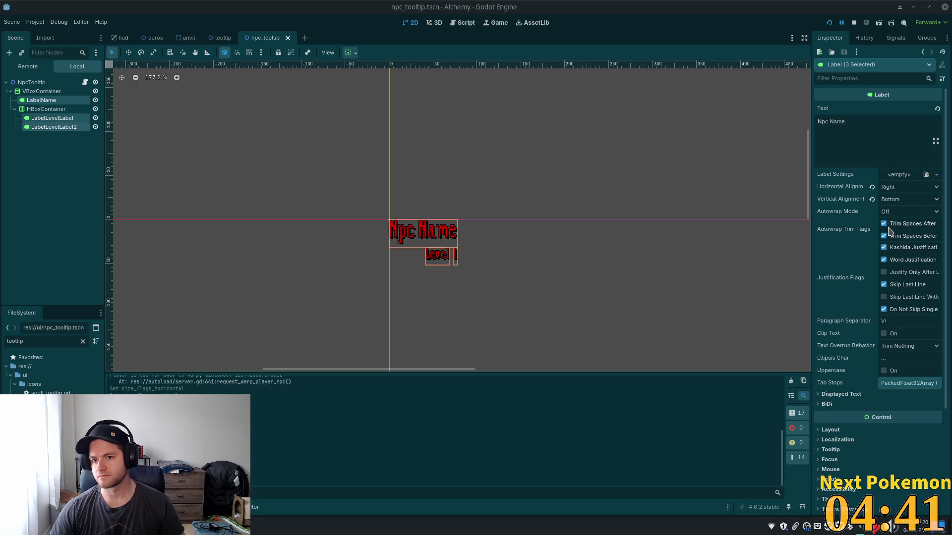
- Expand the three labels' Theme Overrides to show the Styles and Colors categories
click(902, 177)
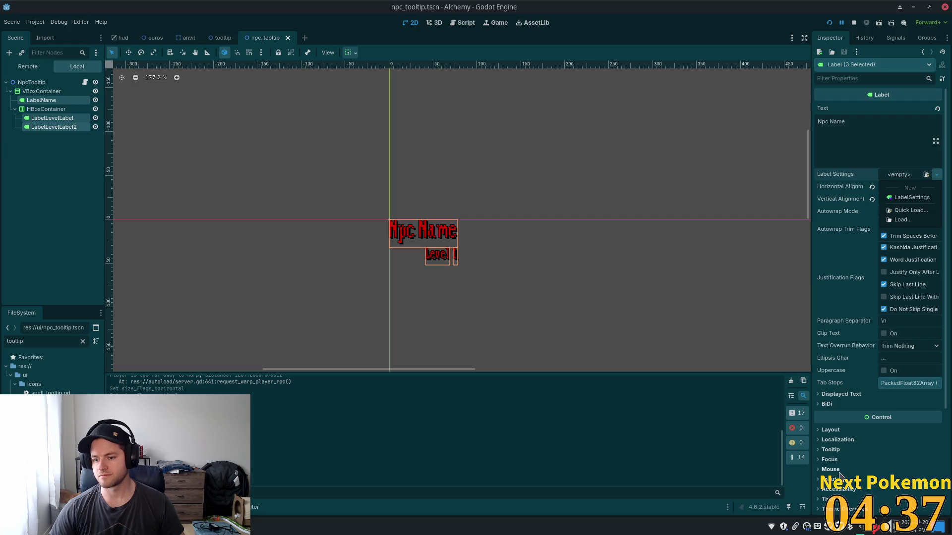
scroll(838, 456, down, 3)
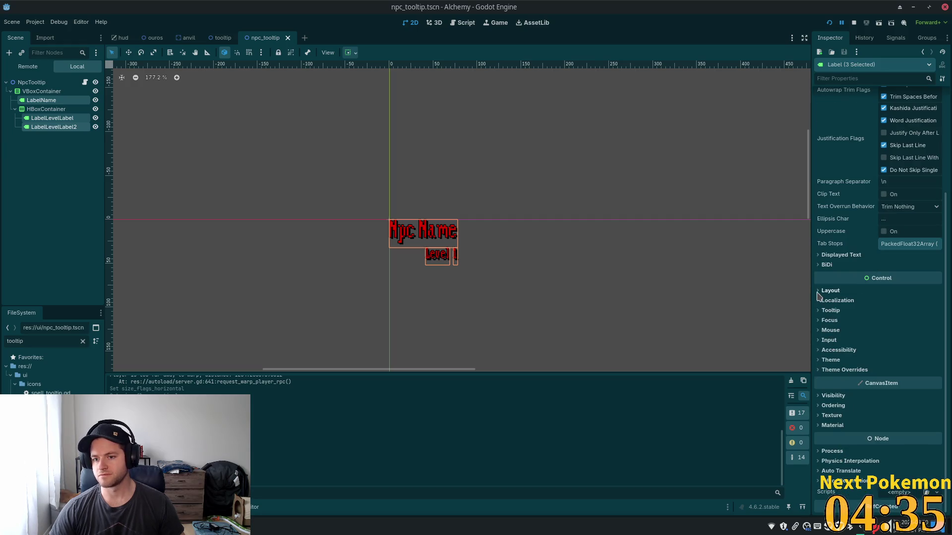
click(821, 360)
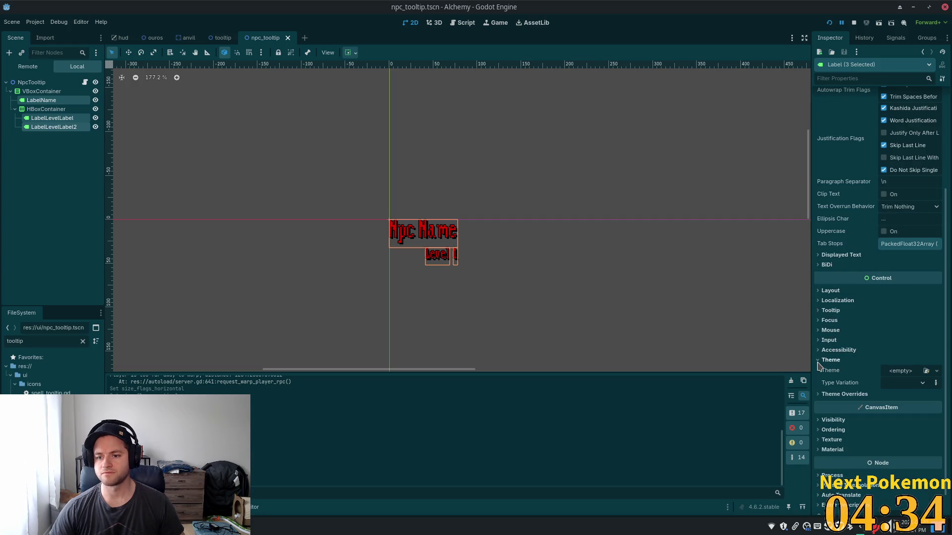
click(820, 395)
click(823, 444)
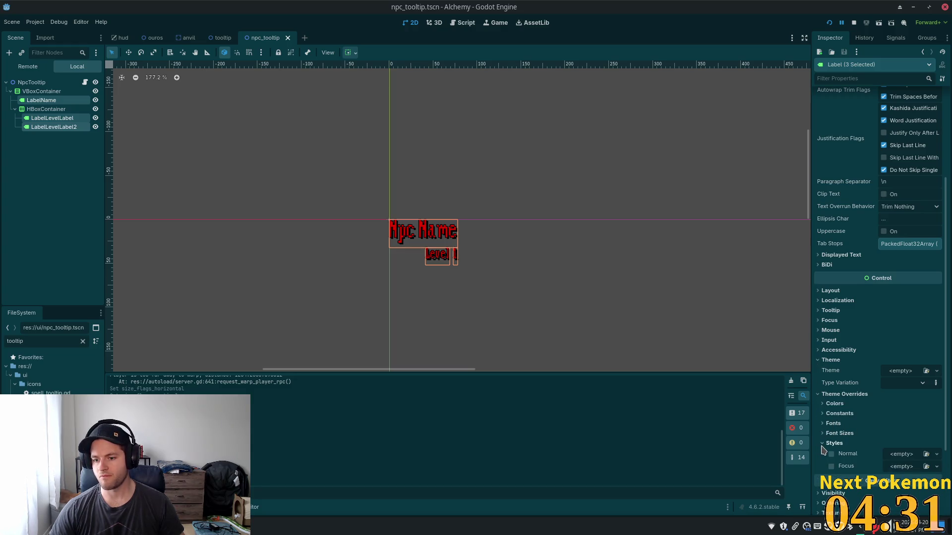
click(827, 404)
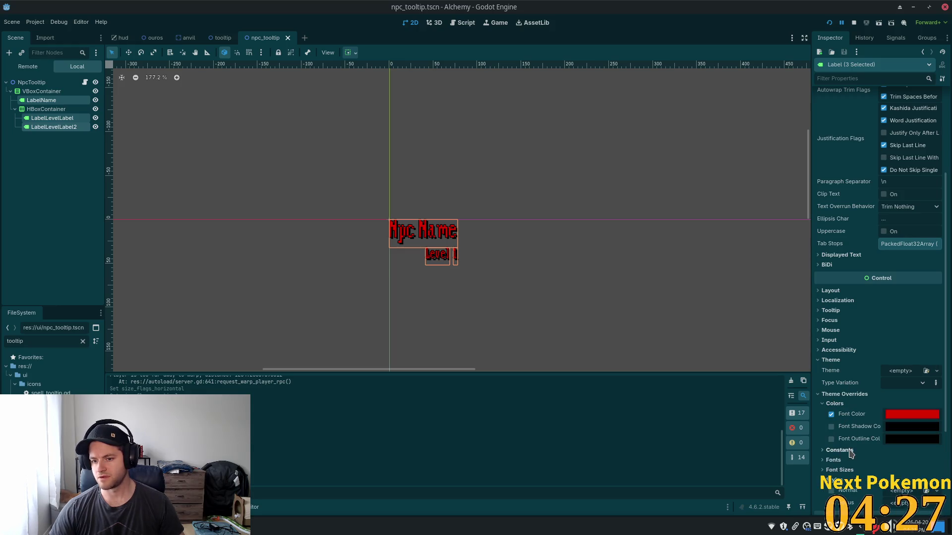
- Browse the labels' Font, Displayed Text and Colors override sections
scroll(851, 453, down, 4)
click(831, 354)
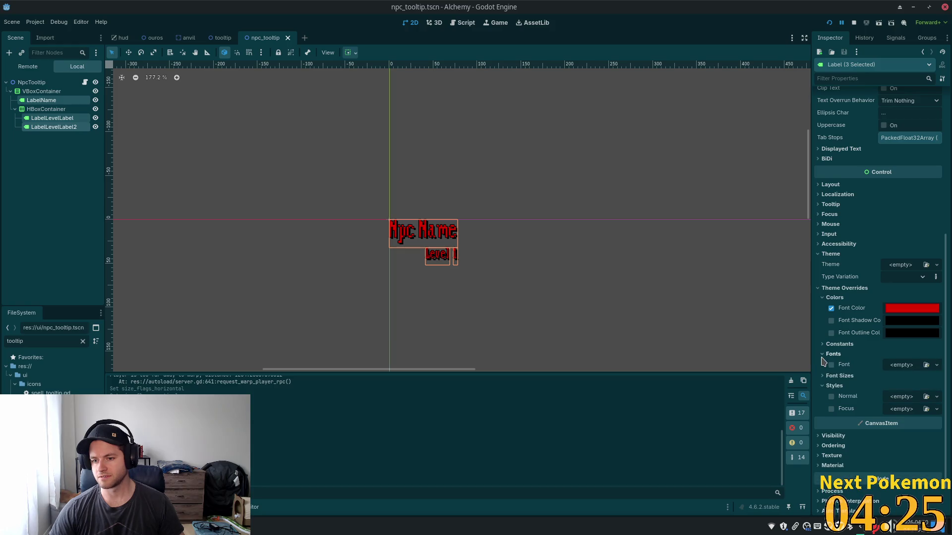
click(822, 356)
scroll(843, 347, up, 10)
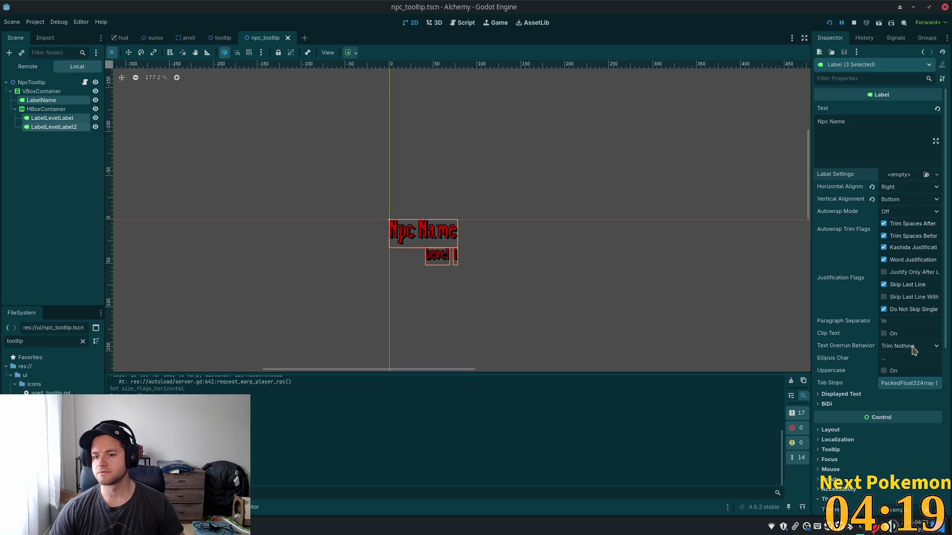
scroll(897, 376, down, 1)
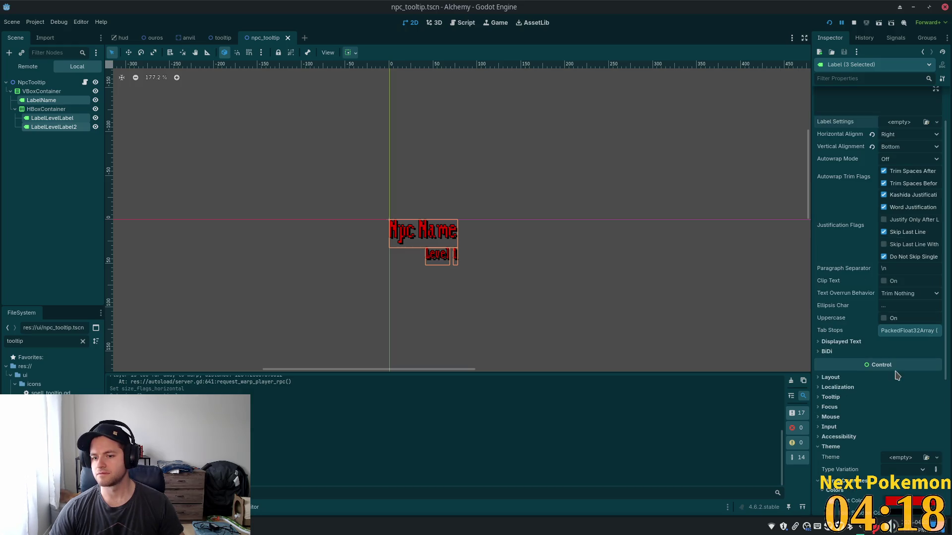
click(838, 342)
click(837, 342)
click(831, 447)
scroll(862, 365, down, 4)
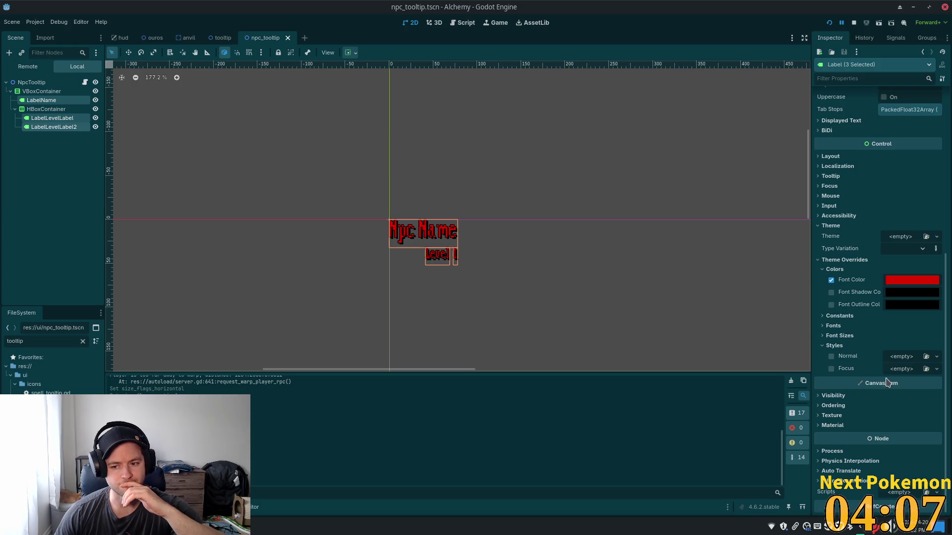
- Assign a new style box as the three labels' Normal style override
click(936, 356)
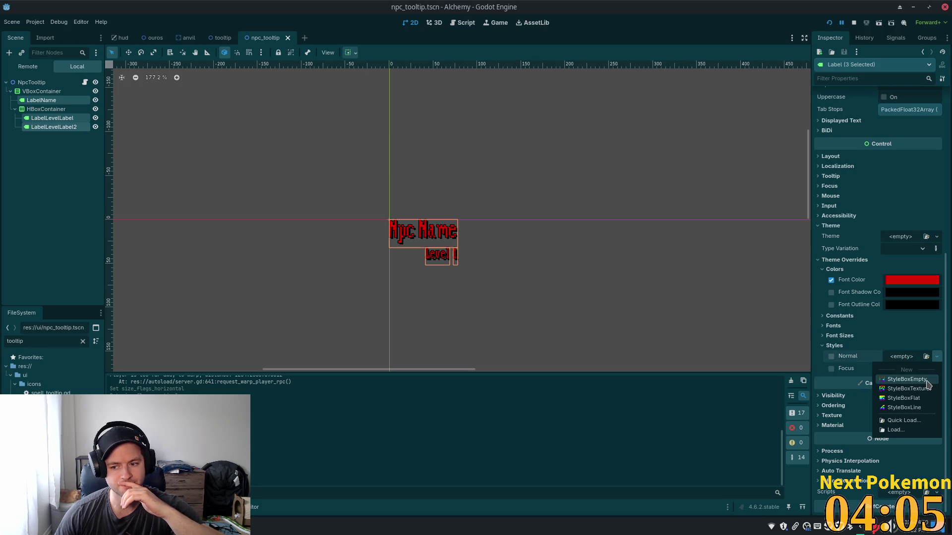
click(912, 398)
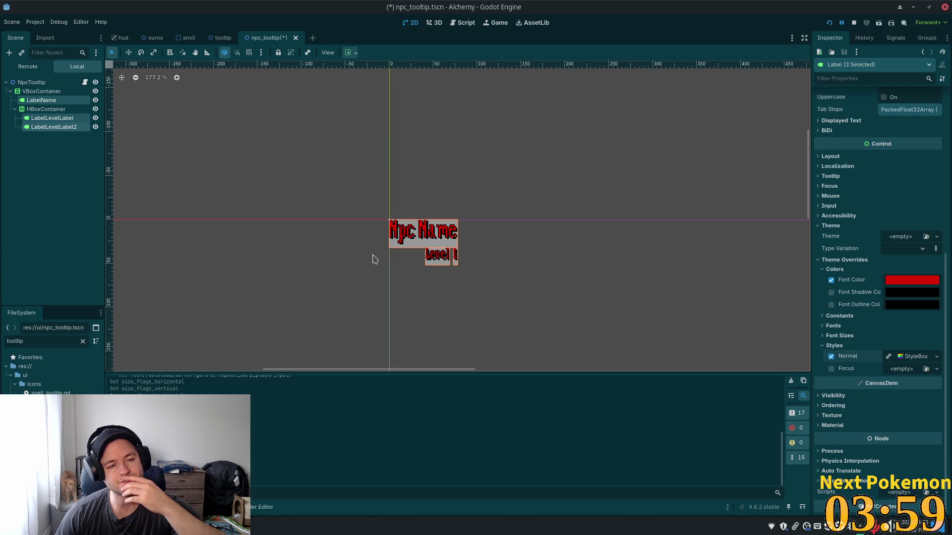
scroll(841, 263, up, 5)
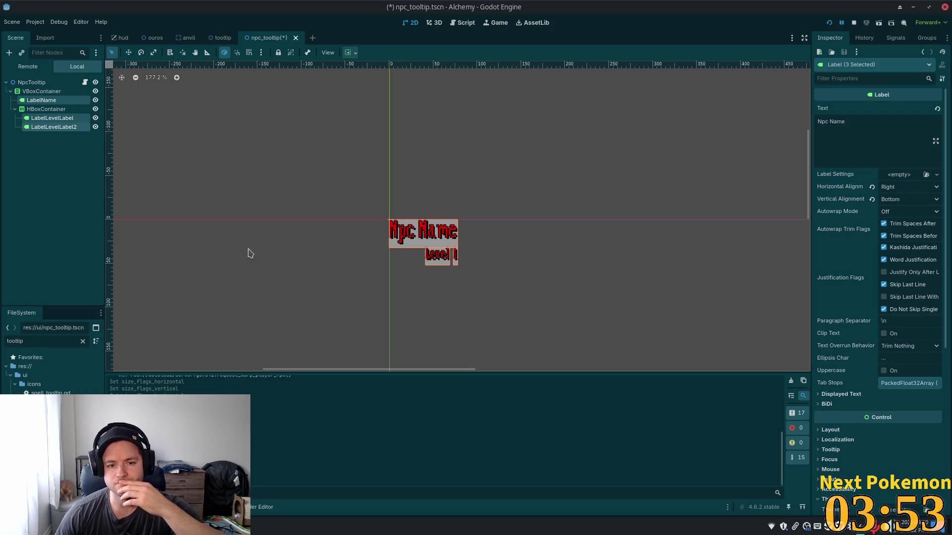
click(59, 119)
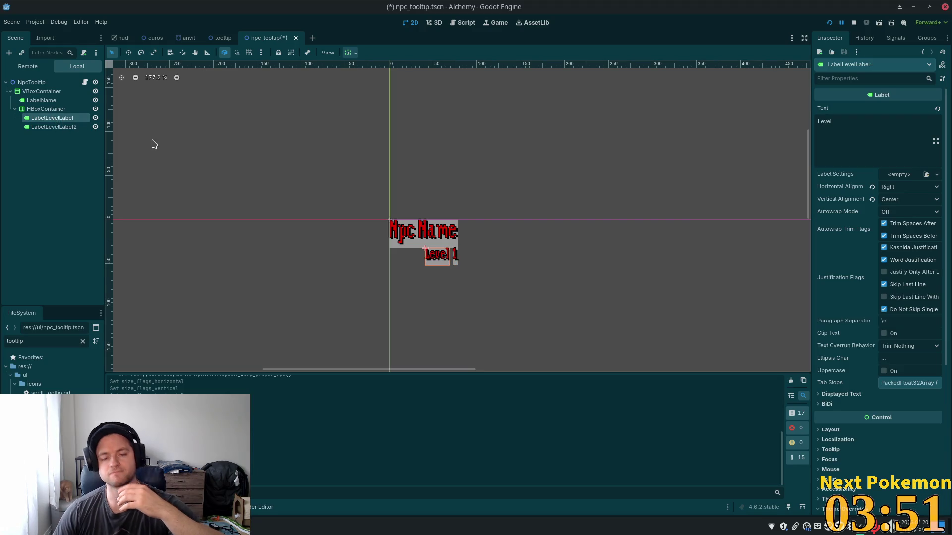
- Set both level labels' Container Sizing to Horizontal Expand and Vertical Fill
shift+click(51, 128)
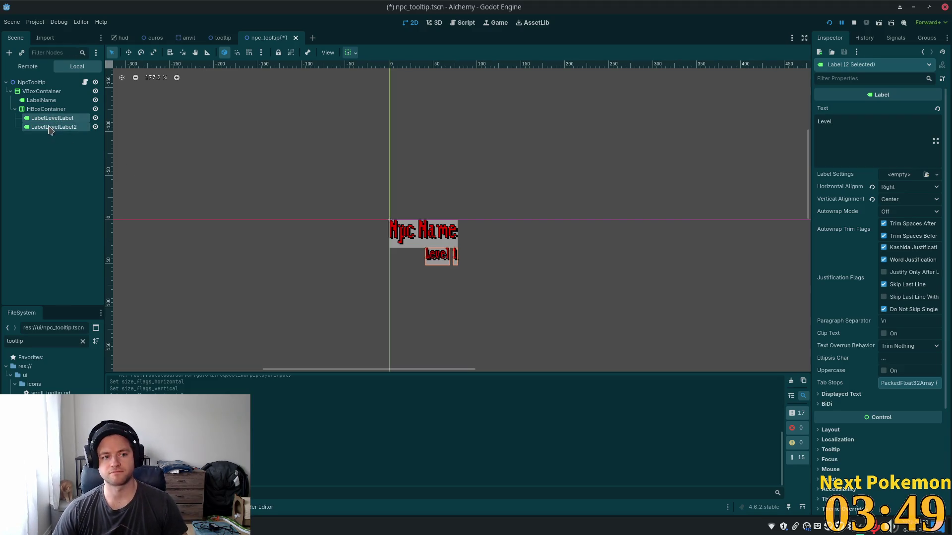
scroll(830, 311, down, 5)
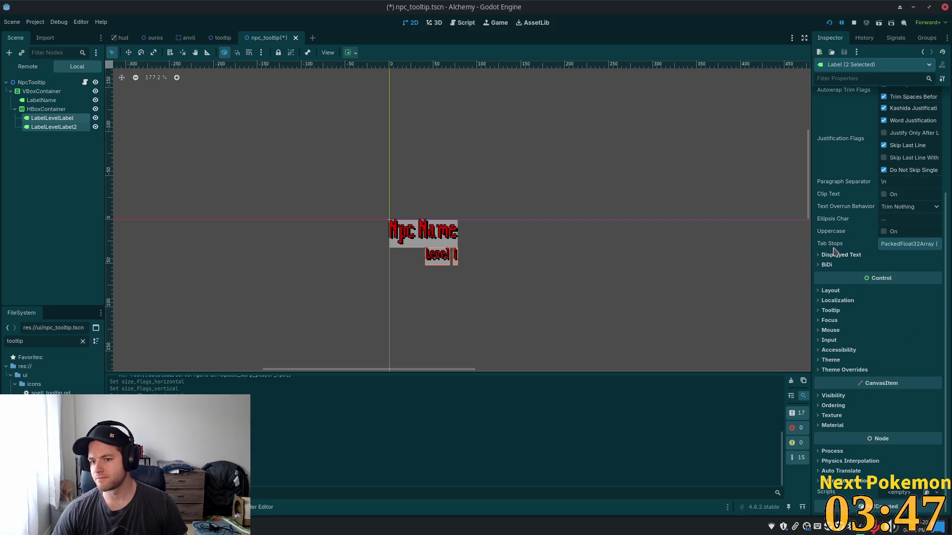
click(831, 291)
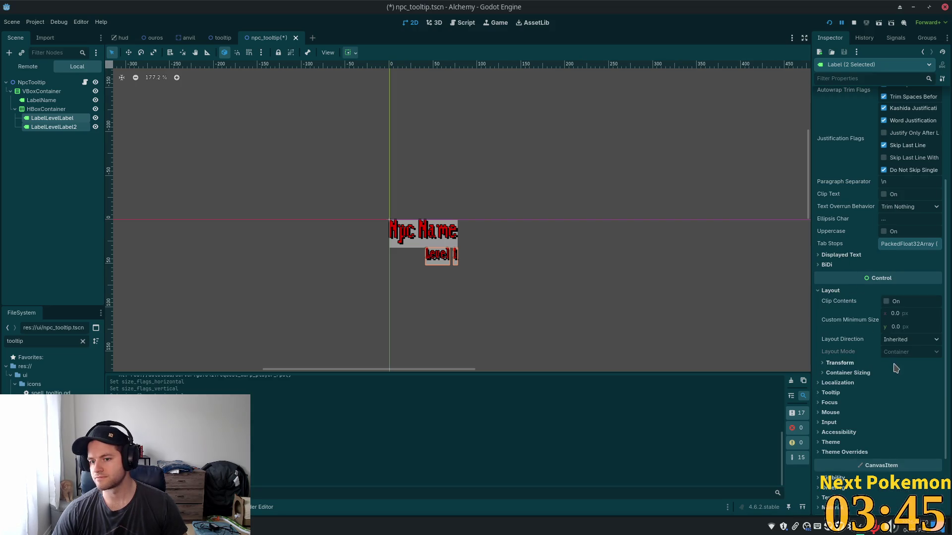
click(860, 373)
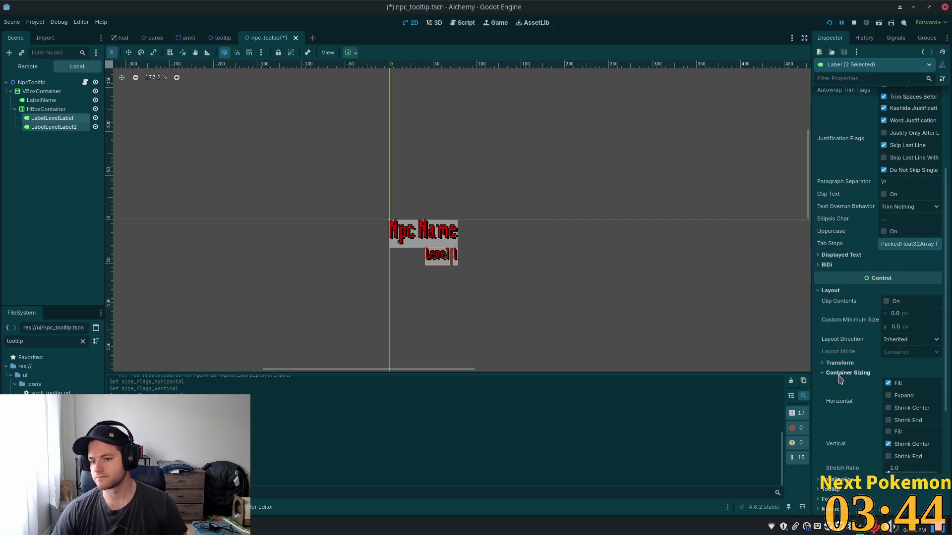
click(889, 396)
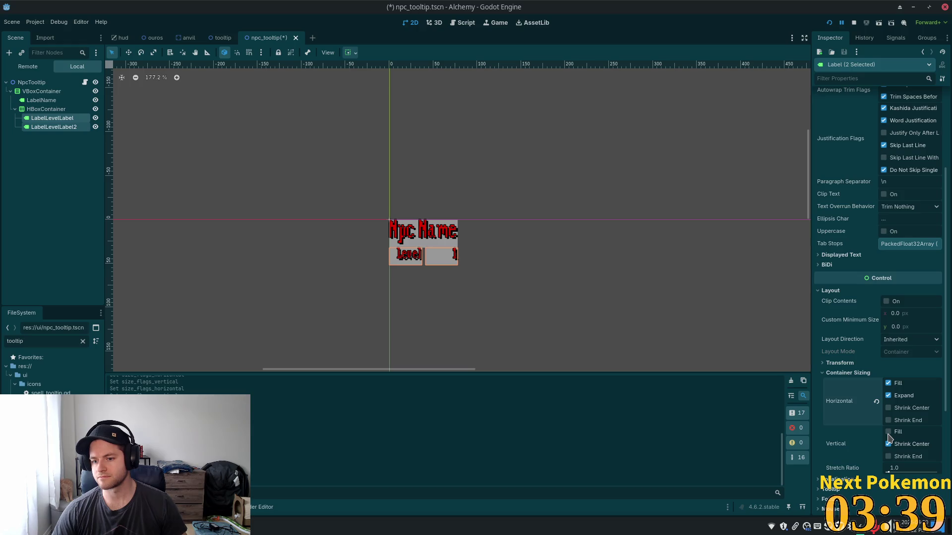
click(888, 432)
click(35, 110)
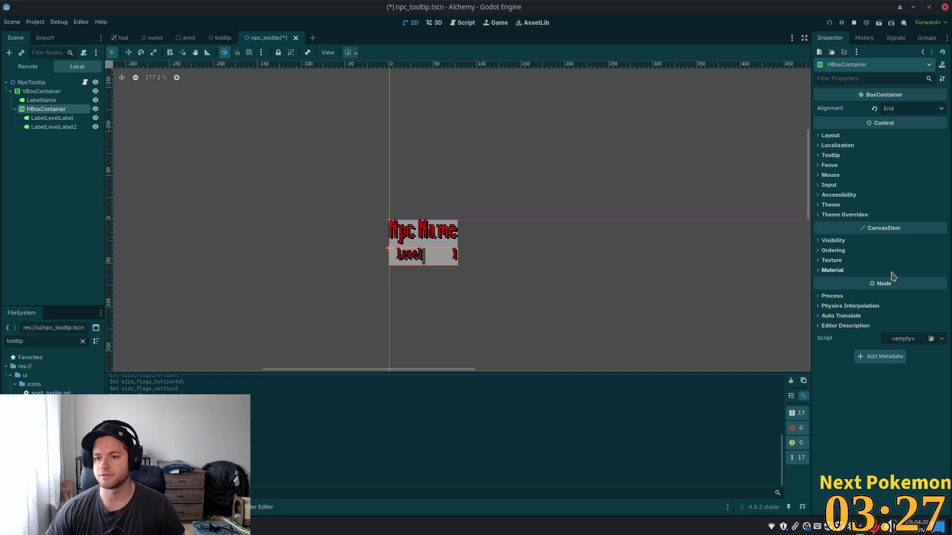
- Override the HBoxContainer's Separation to 0 and save the tooltip scene
click(849, 216)
click(843, 224)
click(831, 234)
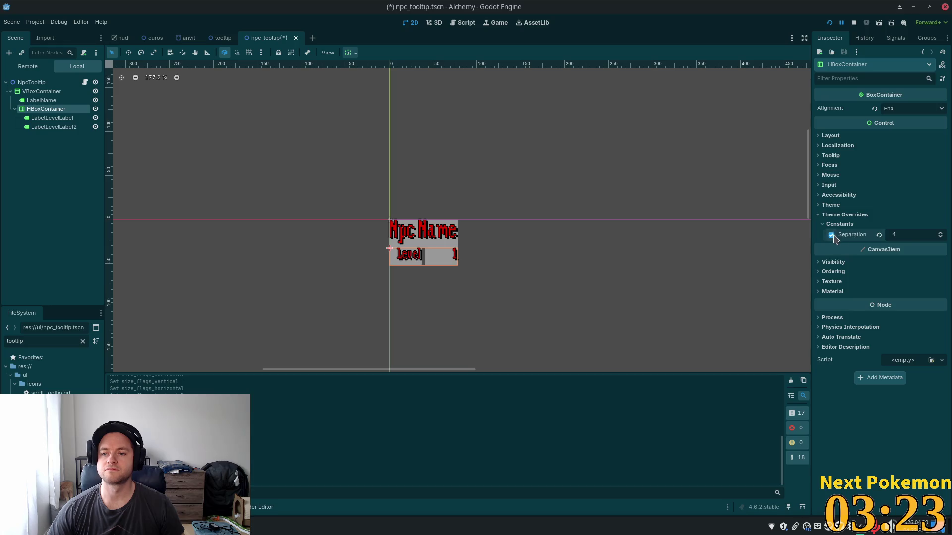
click(909, 230)
text(0)
key(Return)
key(ctrl+s)
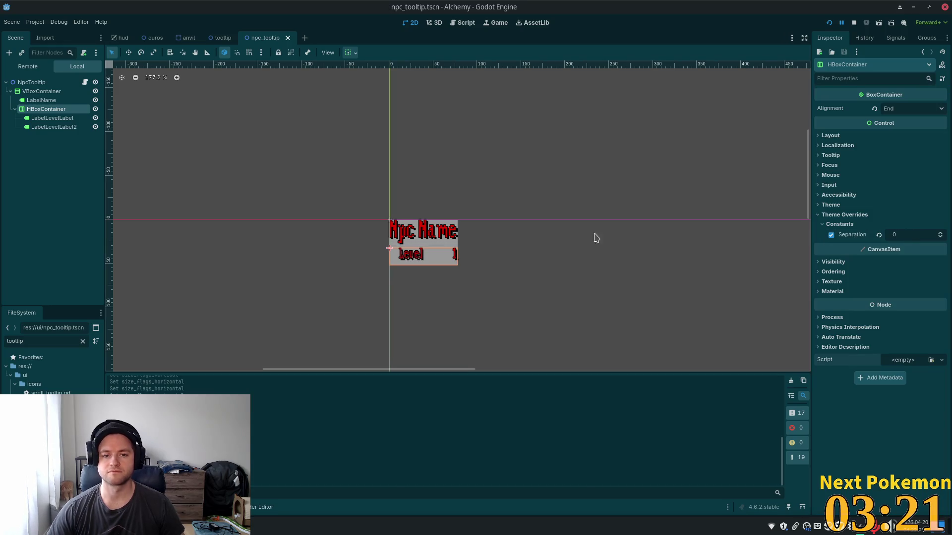
- Set LabelLevelLabel2's horizontal sizing to Shrink End without Expand, then edit LabelLevelLabel's text
click(63, 127)
scroll(848, 376, down, 2)
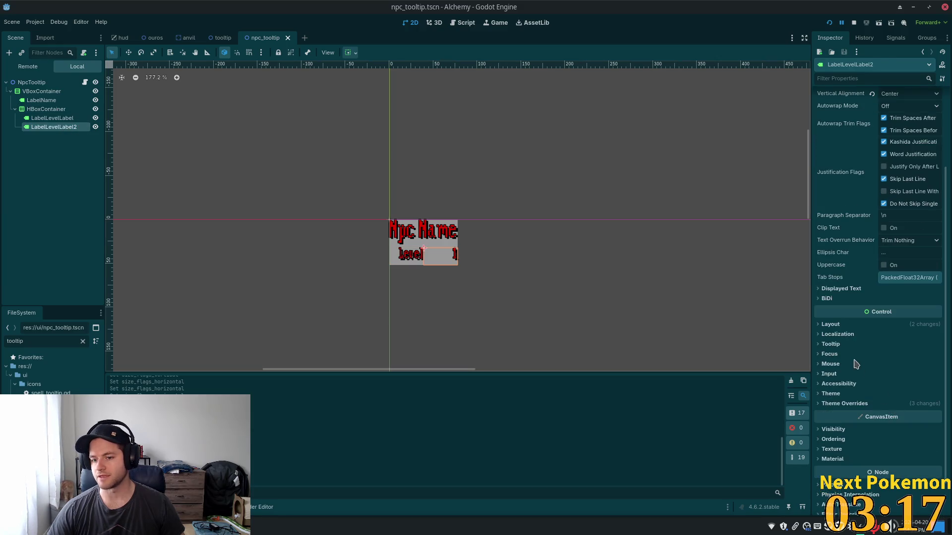
scroll(846, 343, down, 1)
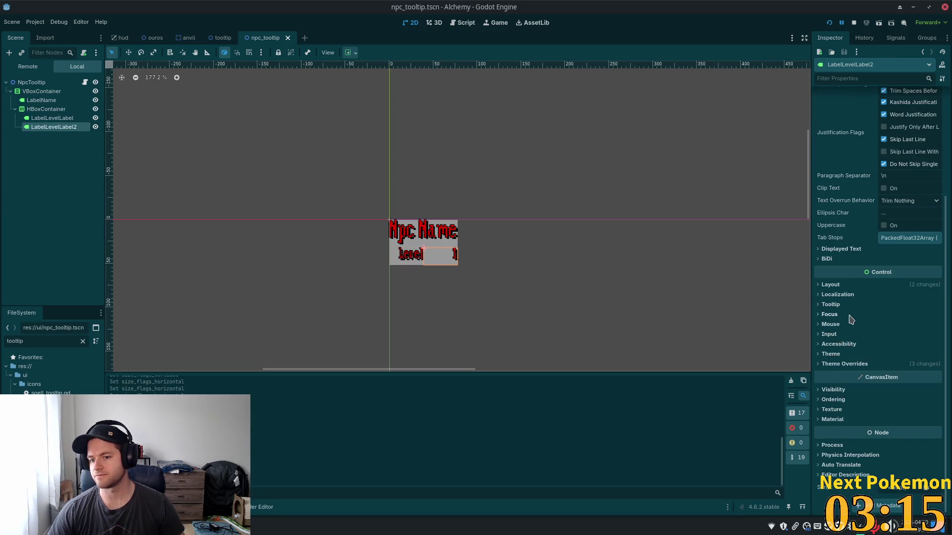
click(830, 285)
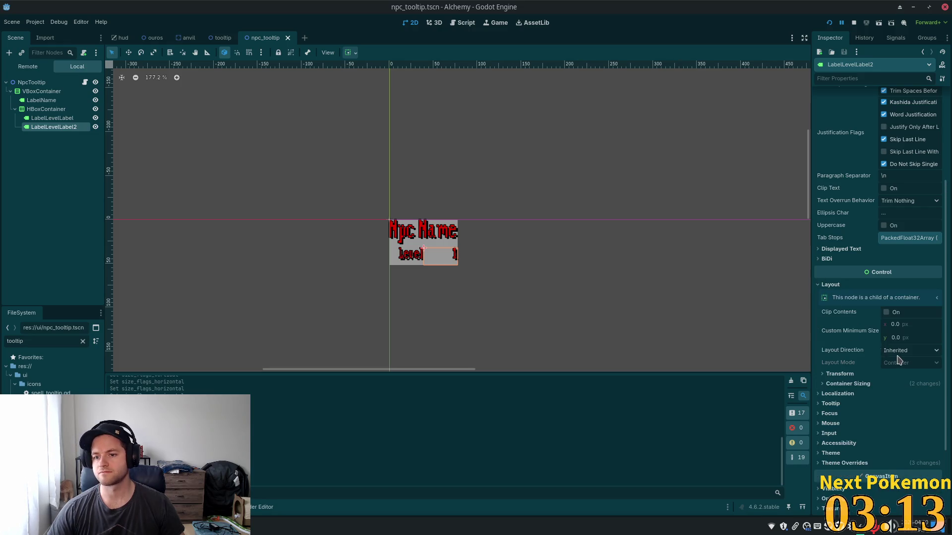
click(836, 384)
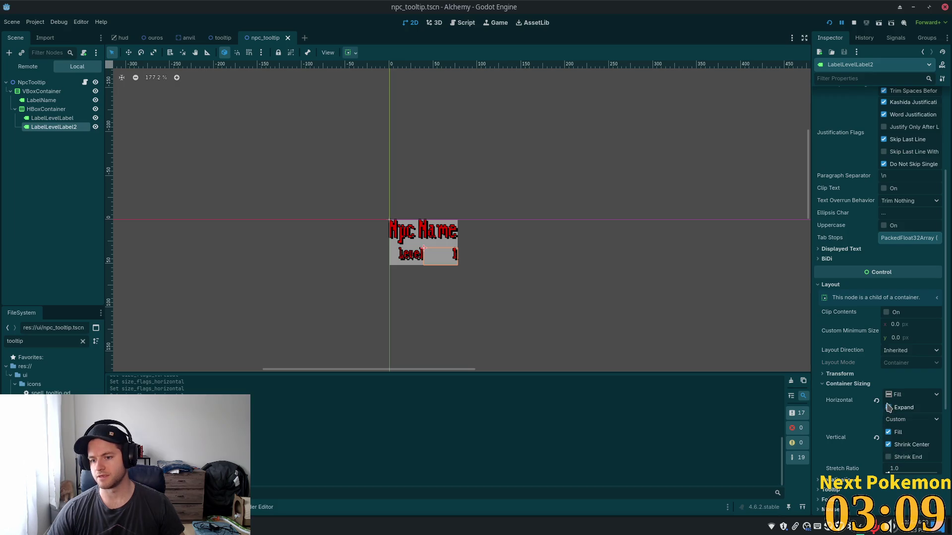
click(911, 396)
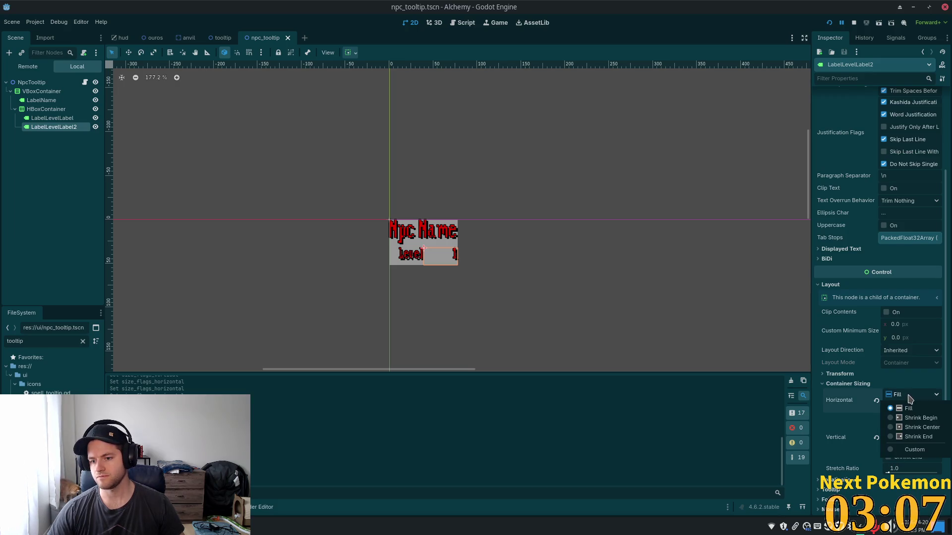
click(931, 439)
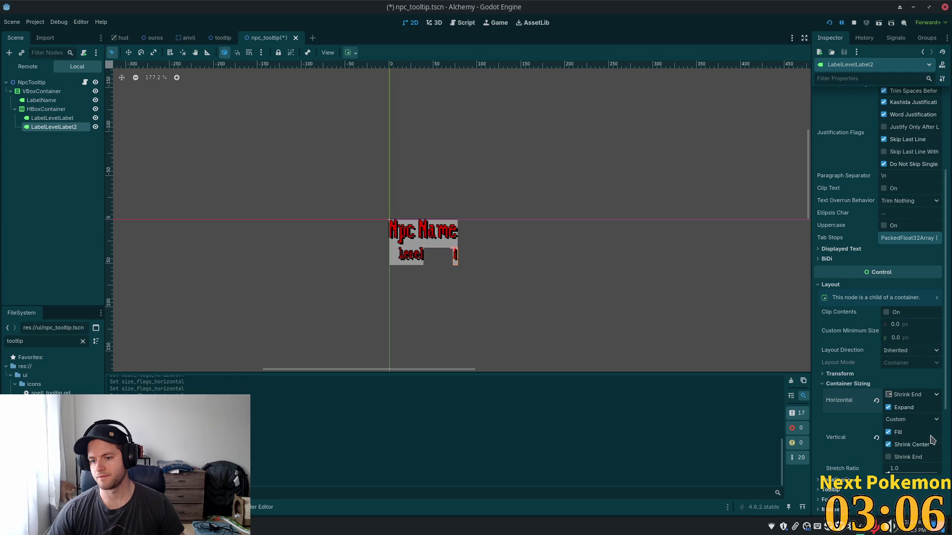
click(888, 407)
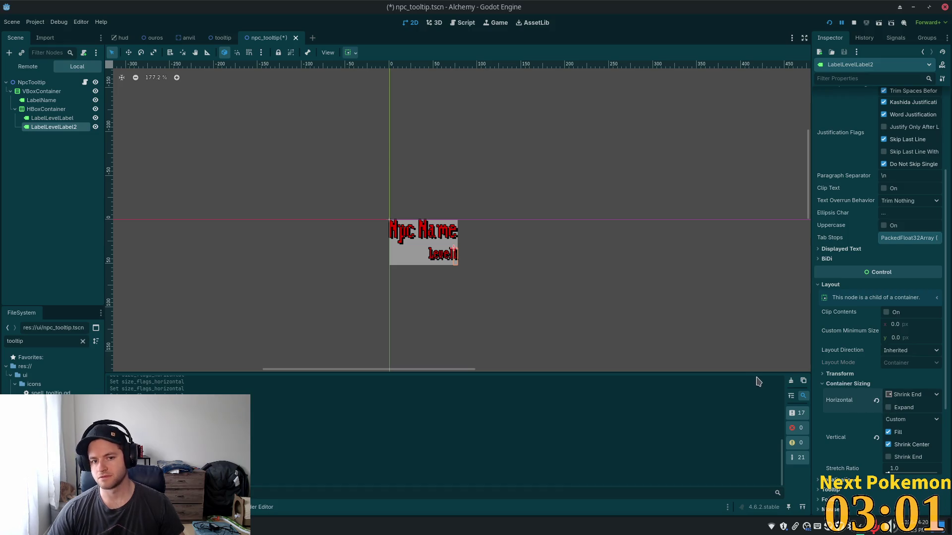
click(56, 118)
click(900, 132)
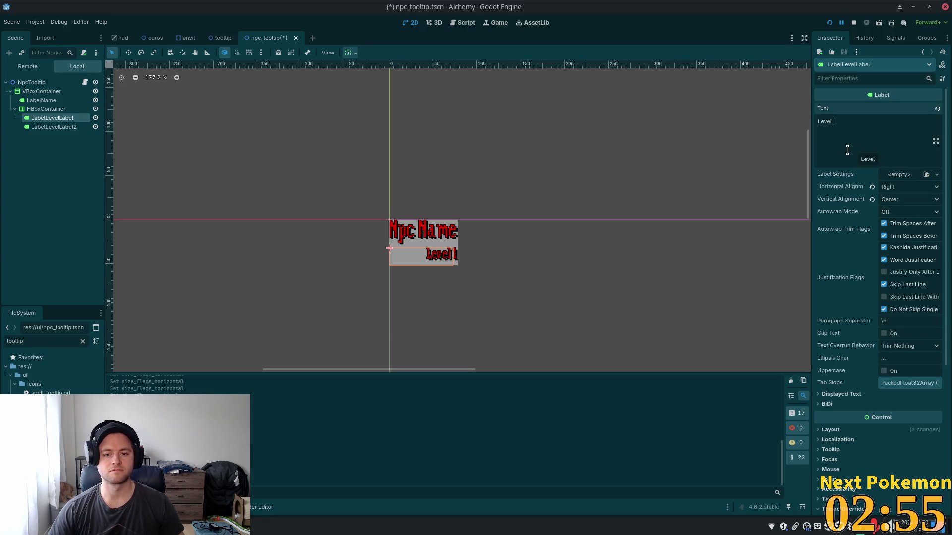
- Save, test LabelLevelLabel2 with the level text 122, revert it to 1, and save again
key(ctrl+s)
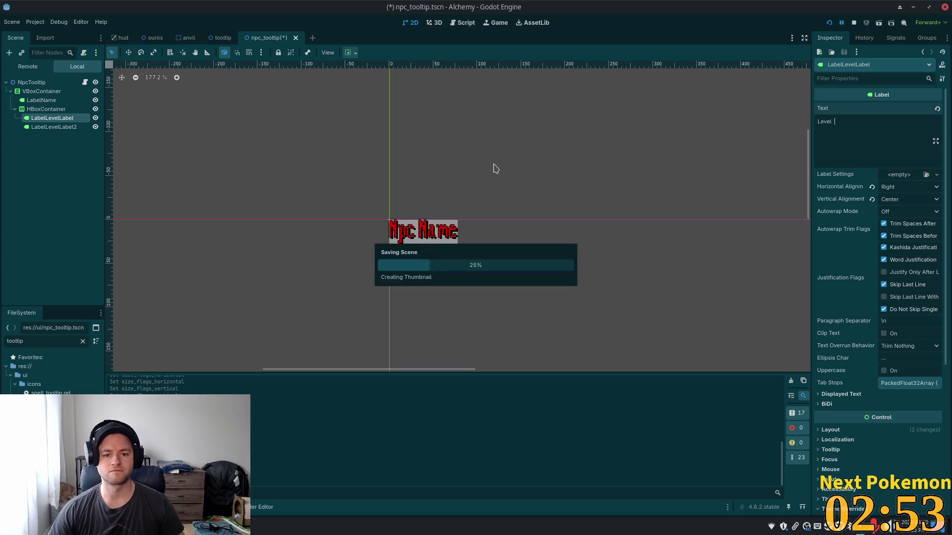
click(52, 127)
scroll(885, 214, up, 2)
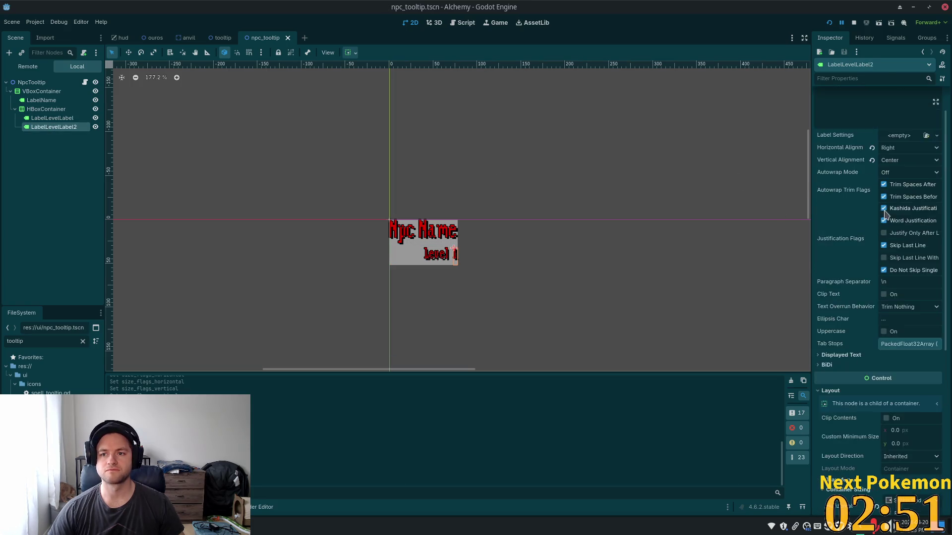
scroll(885, 214, up, 1)
click(856, 143)
text(22)
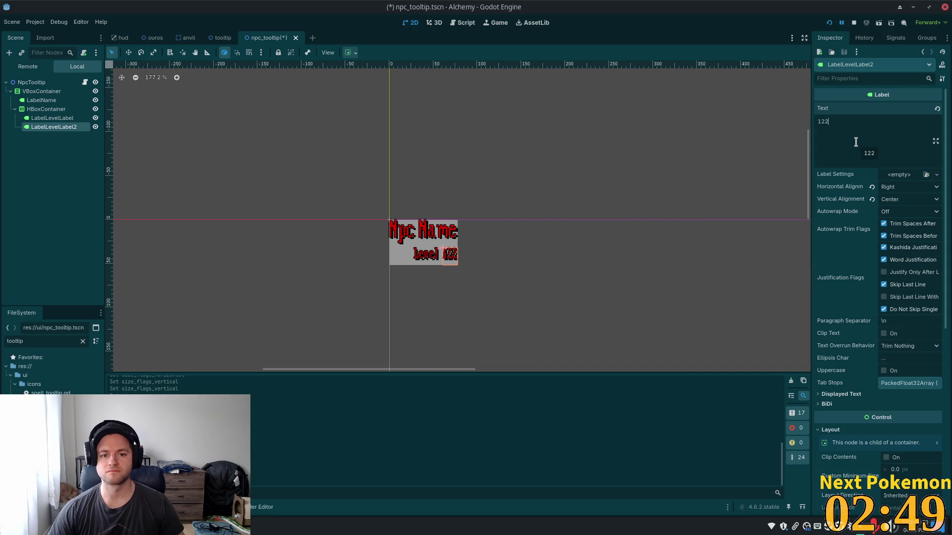
key(BackSpace)
key(BackSpace)
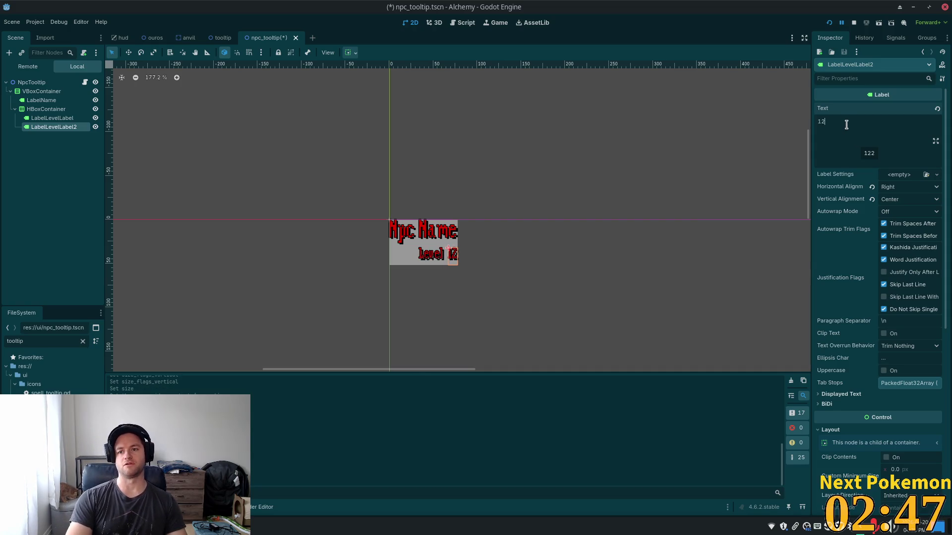
key(ctrl+s)
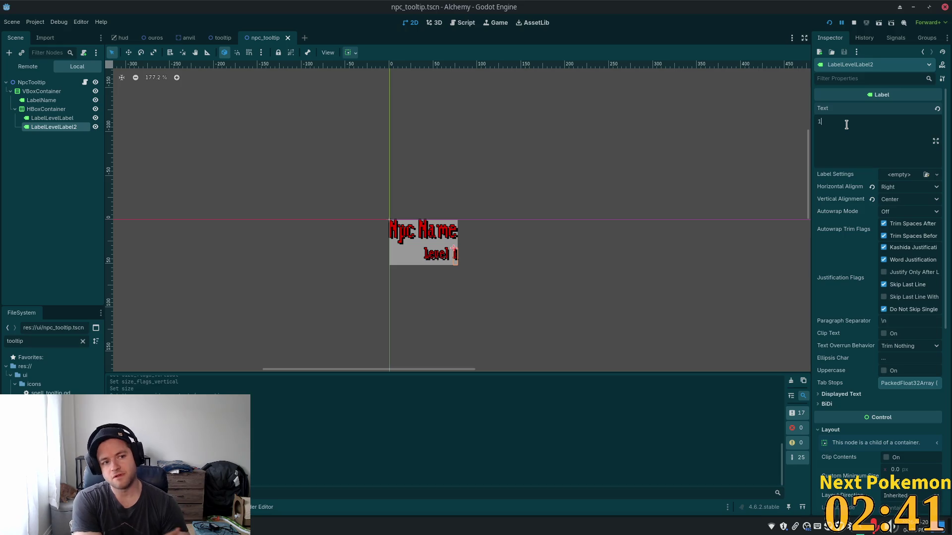
click(54, 93)
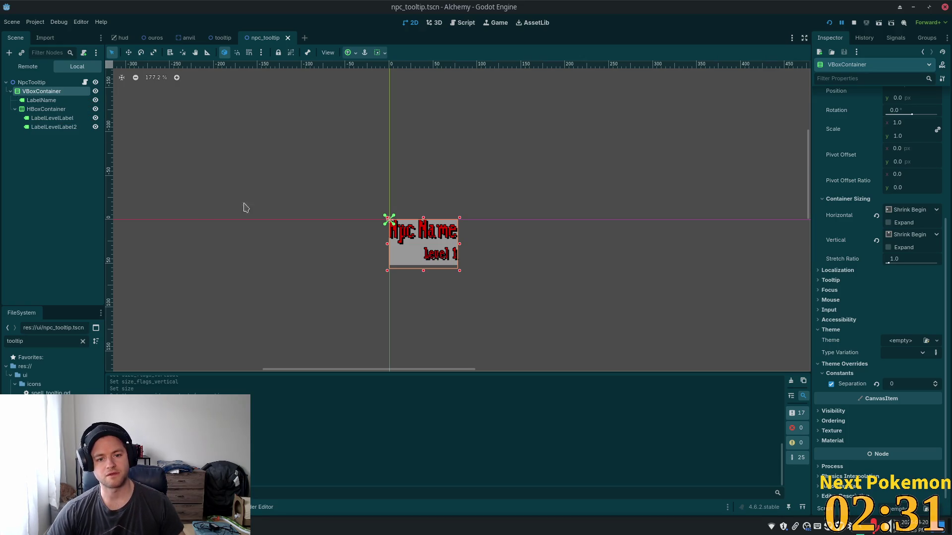
- Add a MarginContainer as a child of the NpcTooltip root node
drag(422, 272, 423, 268)
click(31, 83)
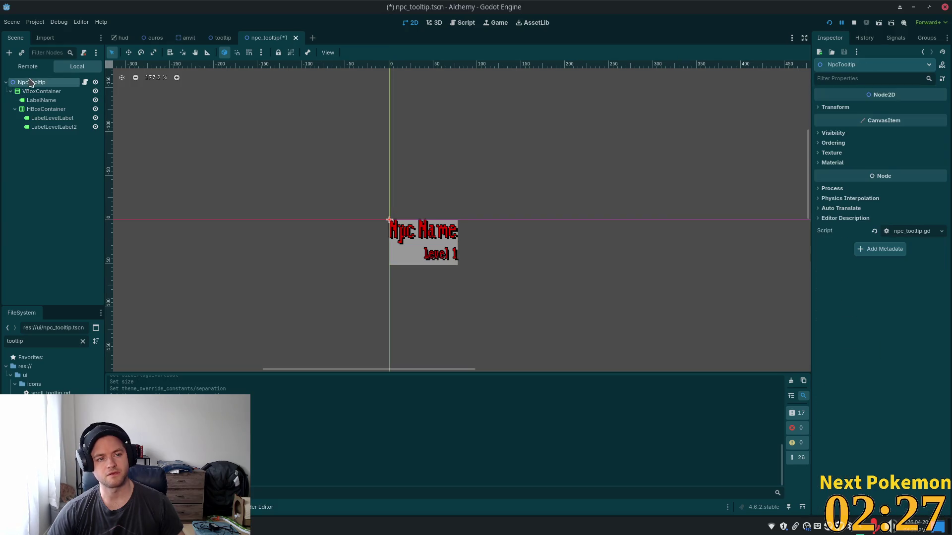
key(ctrl+a)
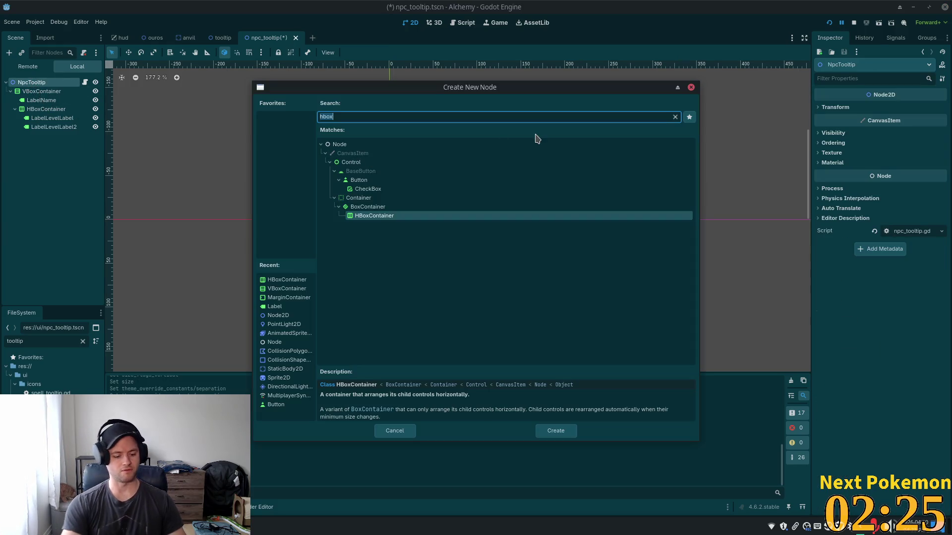
text(margin)
key(Return)
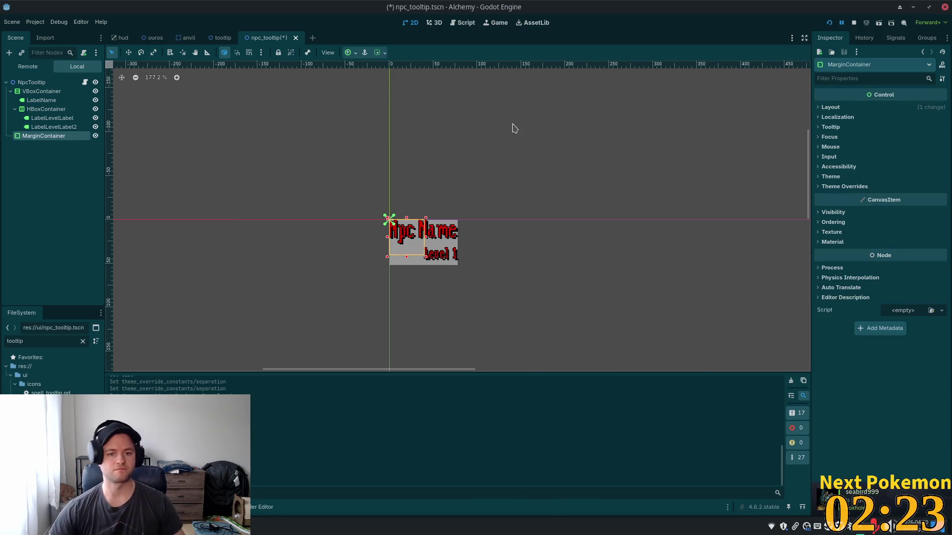
- Reparent the VBoxContainer under the new MarginContainer
click(28, 93)
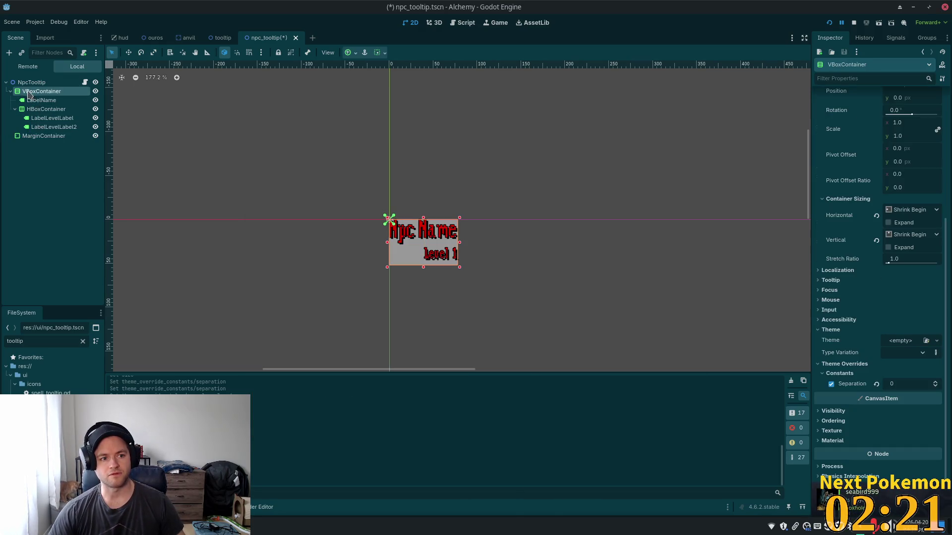
click(10, 91)
drag(30, 91, 44, 101)
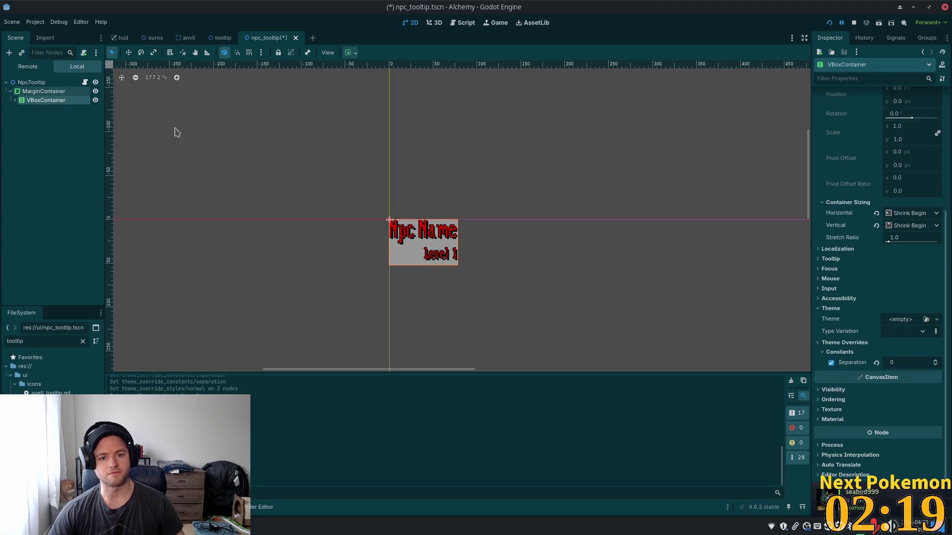
click(70, 90)
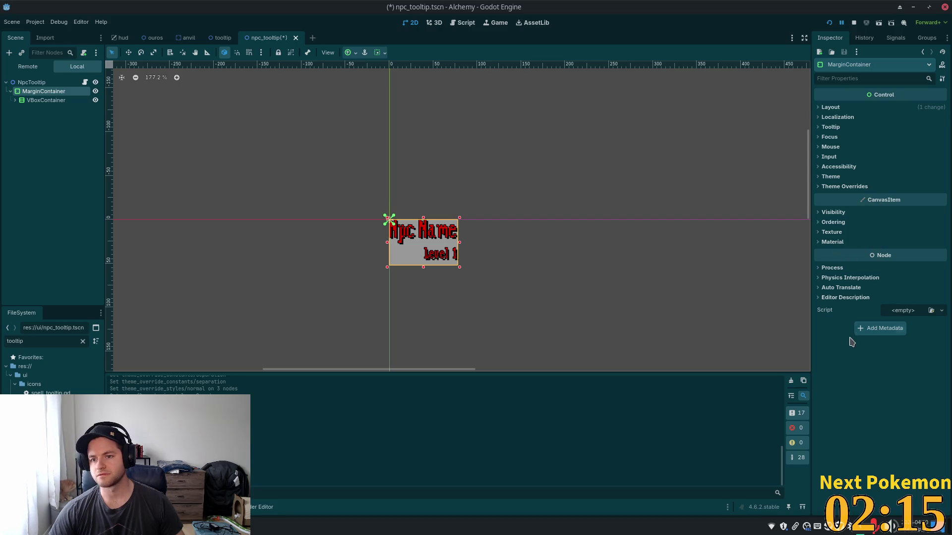
- Set the MarginContainer's margin constant overrides to 5 on left, top, right and bottom
click(837, 187)
click(840, 195)
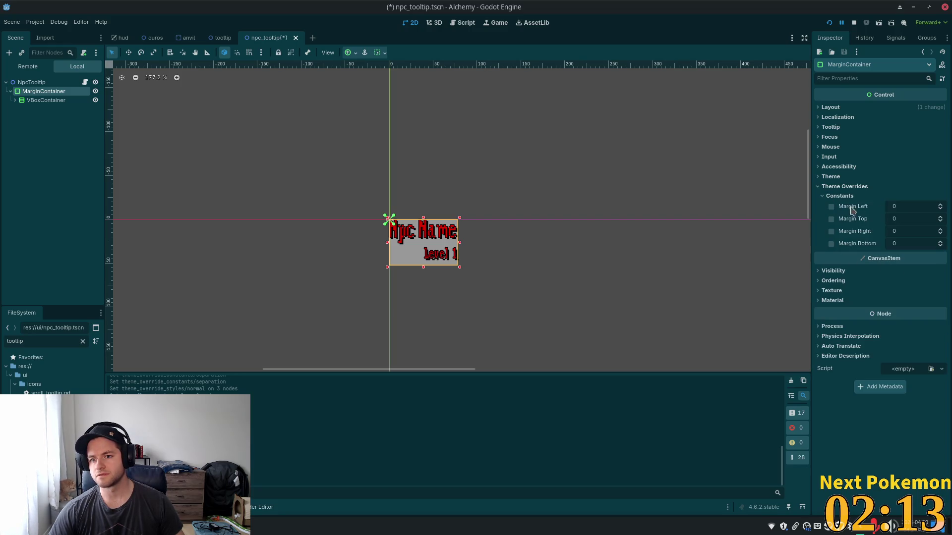
click(946, 206)
text(5)
key(Tab)
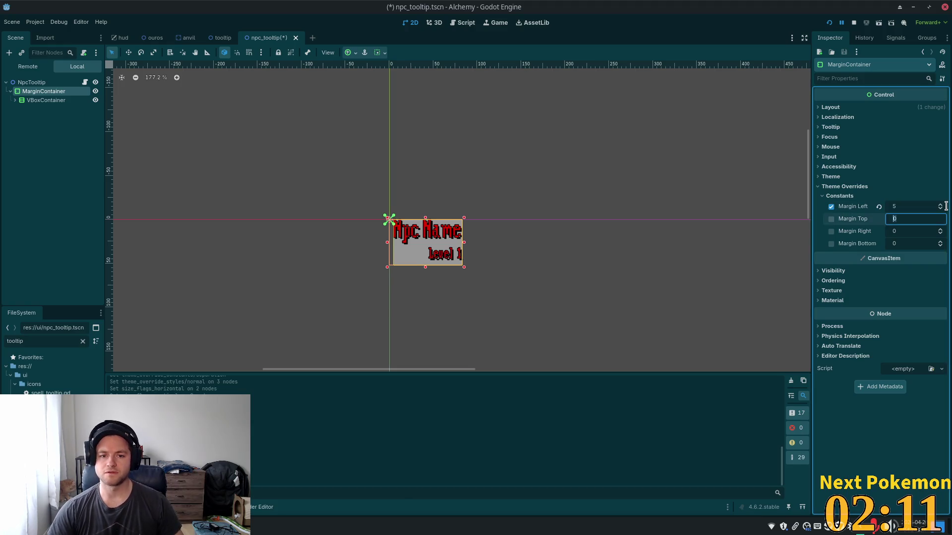
text(5)
key(Tab)
text(5)
key(Tab)
key(Tab)
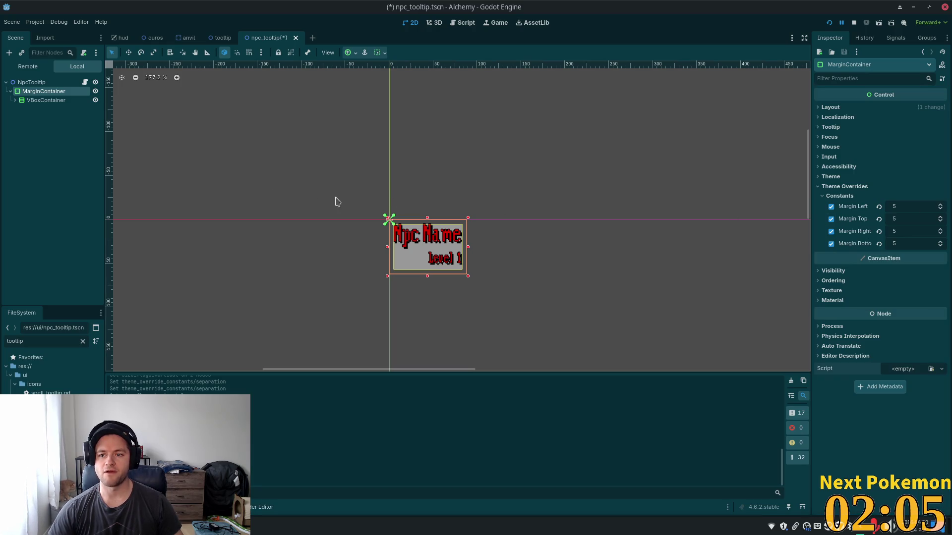
click(42, 102)
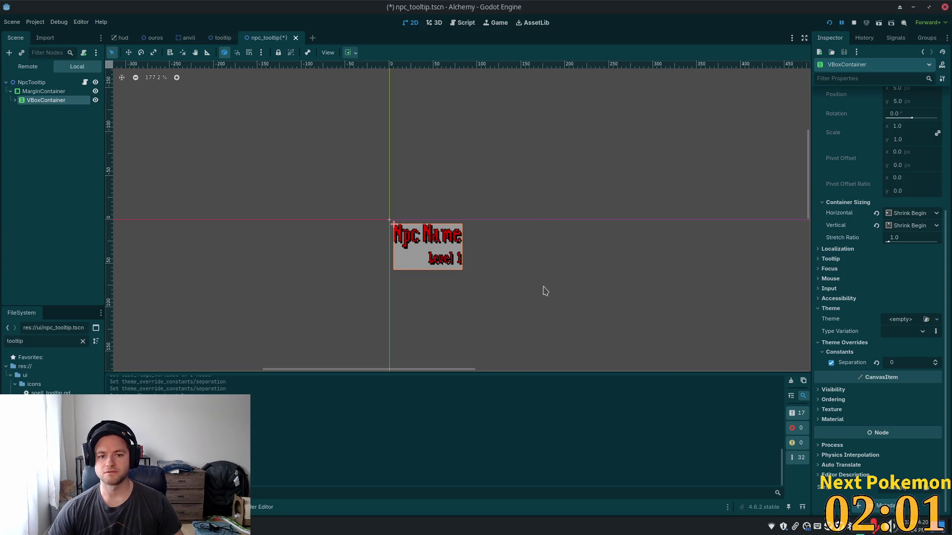
click(44, 91)
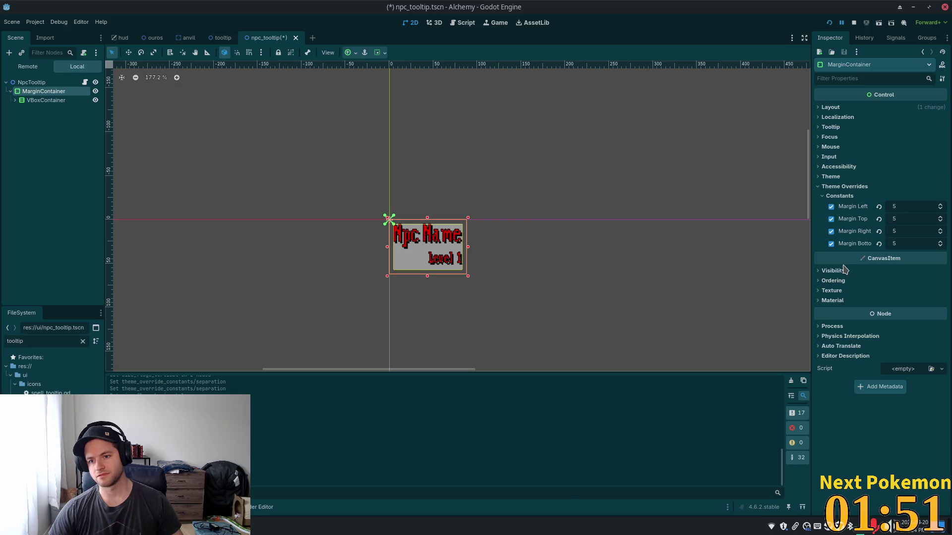
click(821, 187)
- Create a New Theme on the MarginContainer and open its constants page in the Theme editor
click(818, 178)
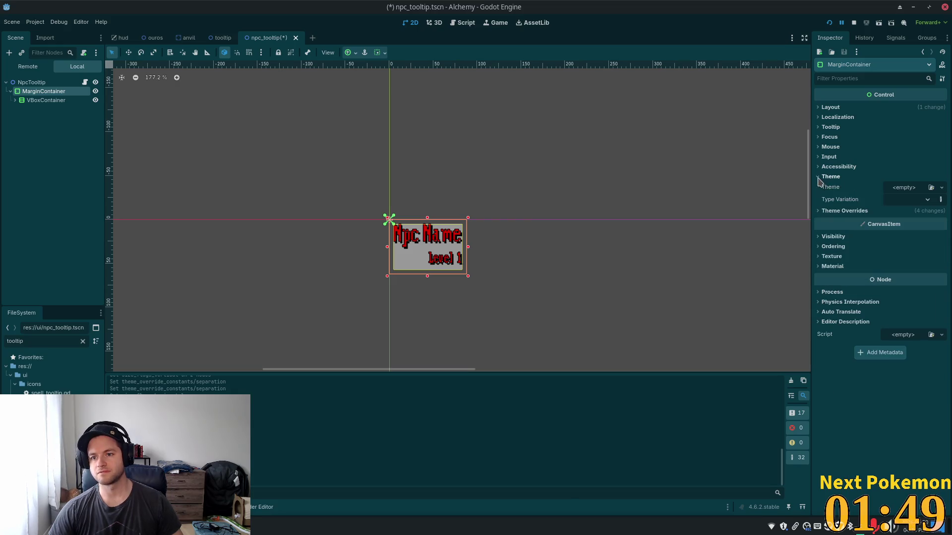
click(905, 189)
click(911, 210)
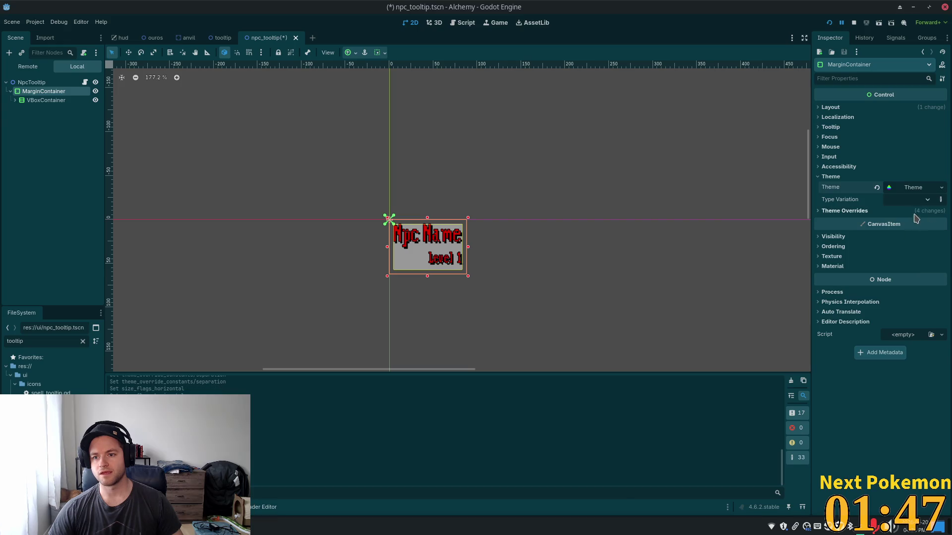
click(909, 193)
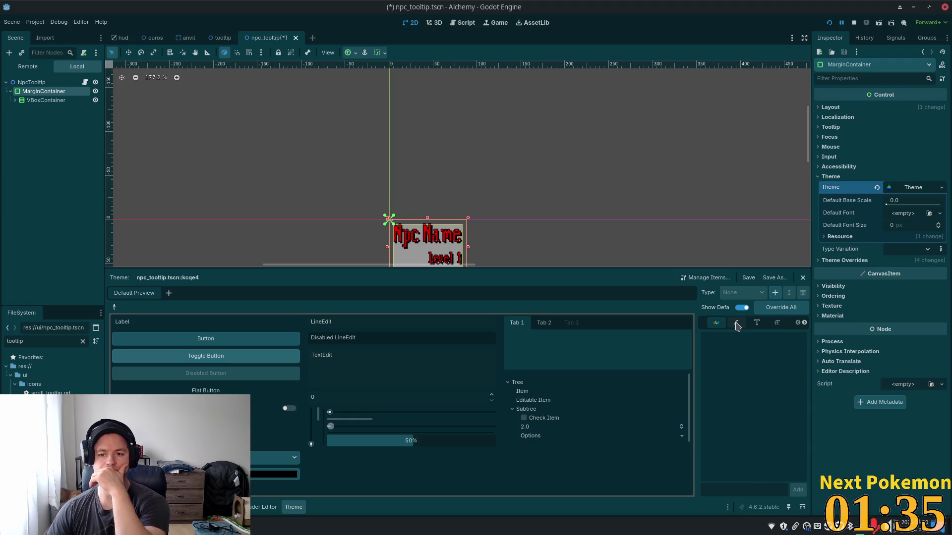
click(737, 323)
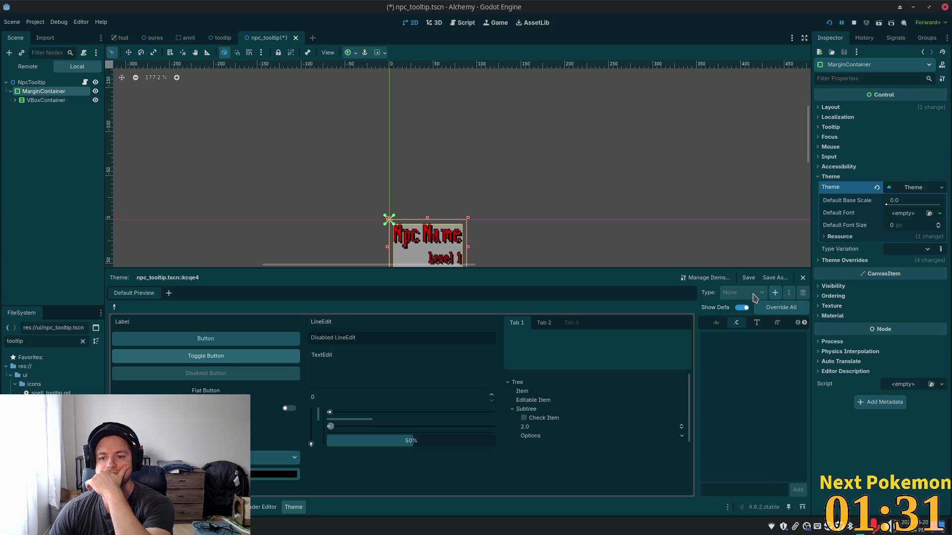
click(775, 293)
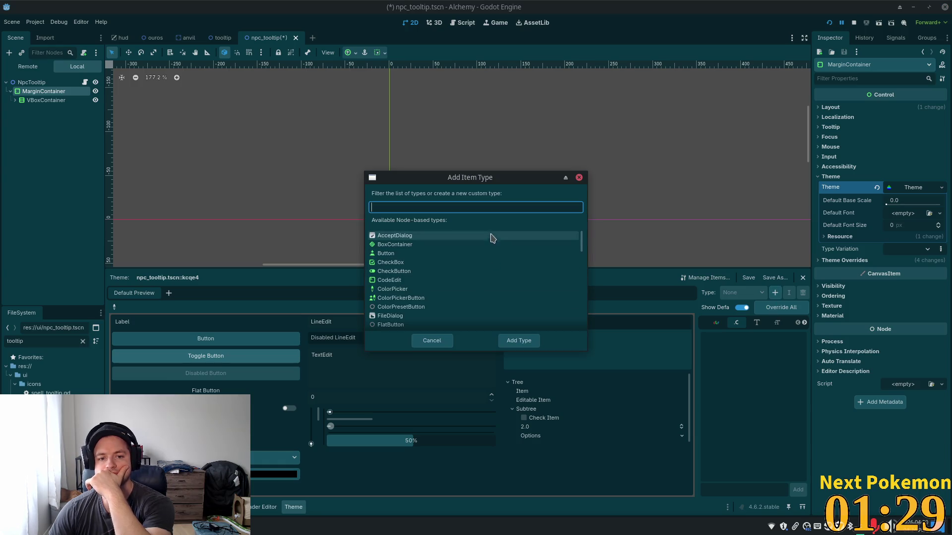
text(margin)
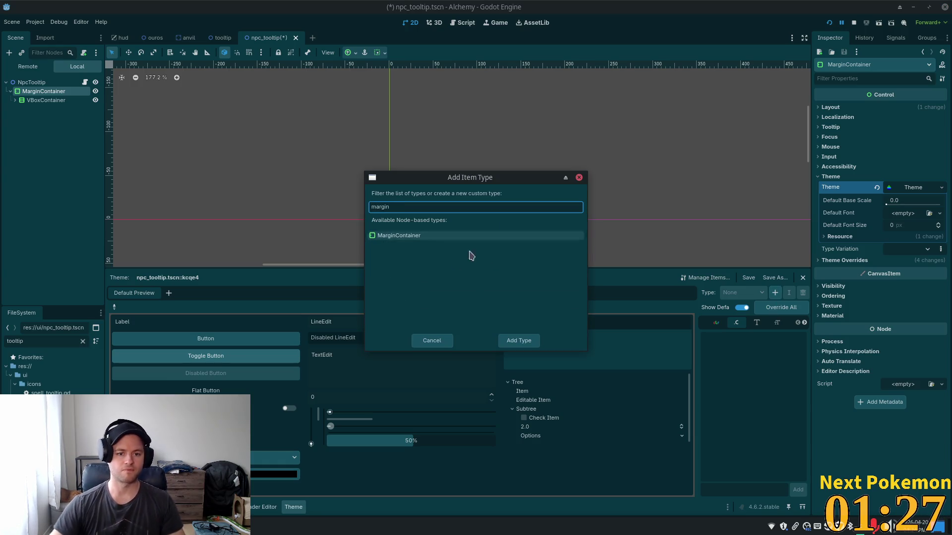
click(424, 236)
double_click(422, 236)
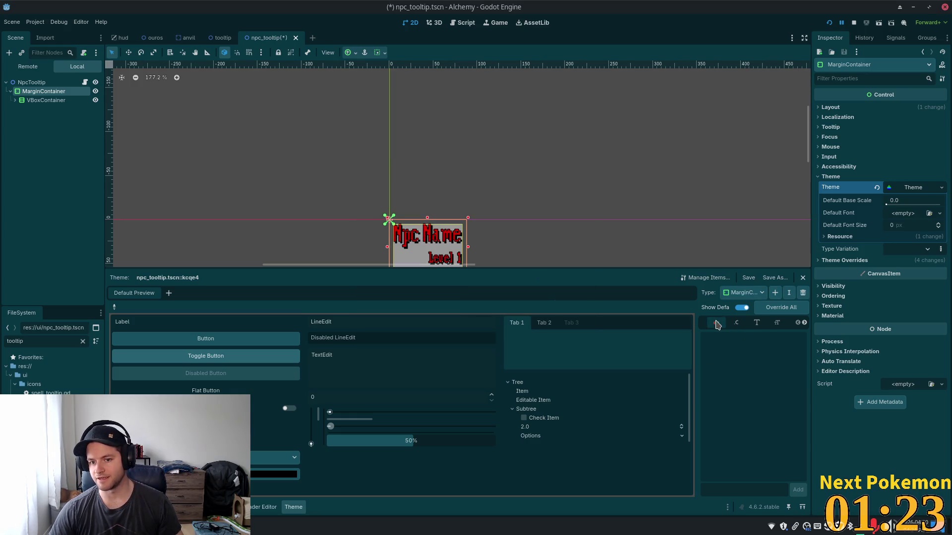
click(757, 323)
click(805, 323)
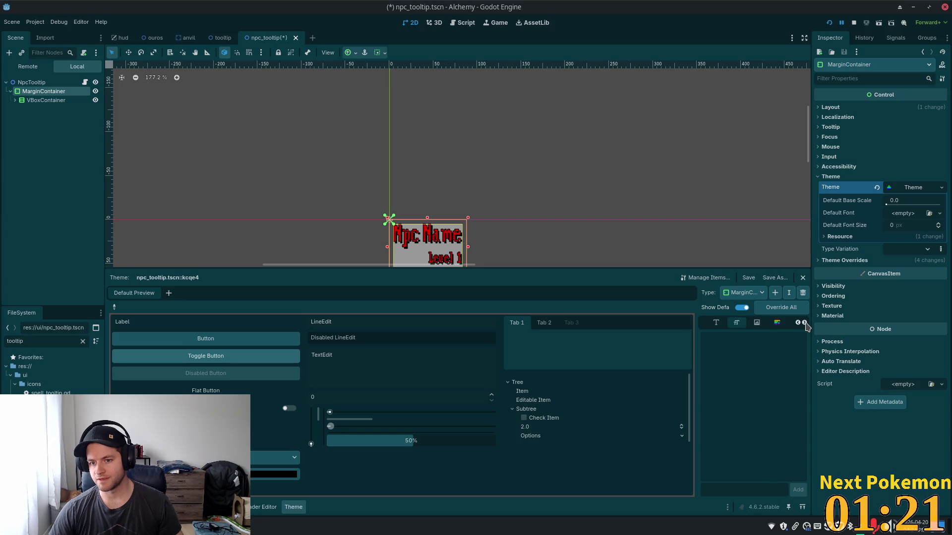
click(804, 323)
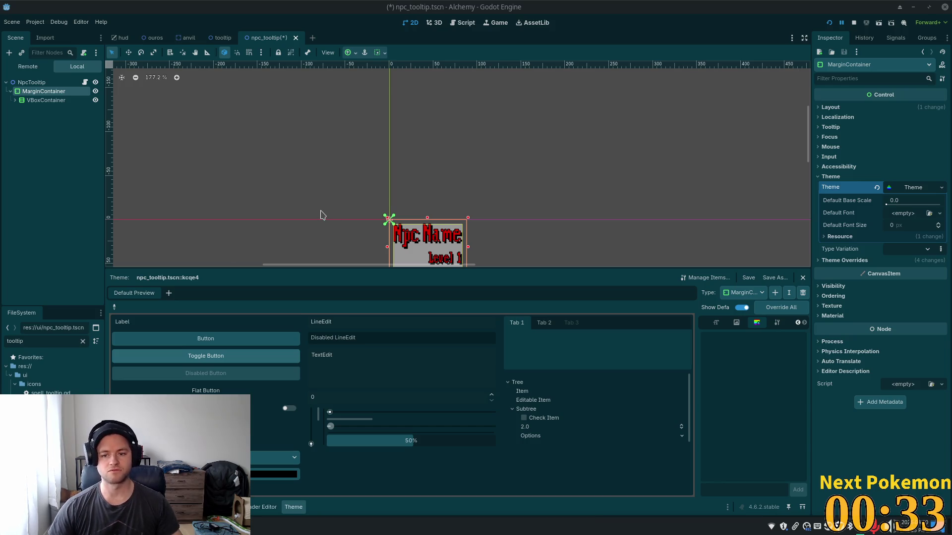
click(37, 83)
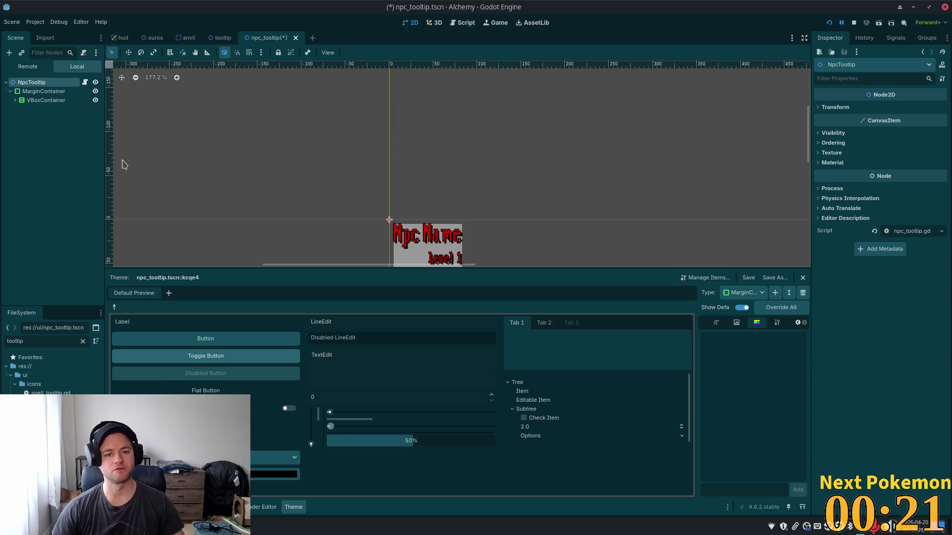
- Create a ColorRect under NpcTooltip and order it before the MarginContainer
key(ctrl+a)
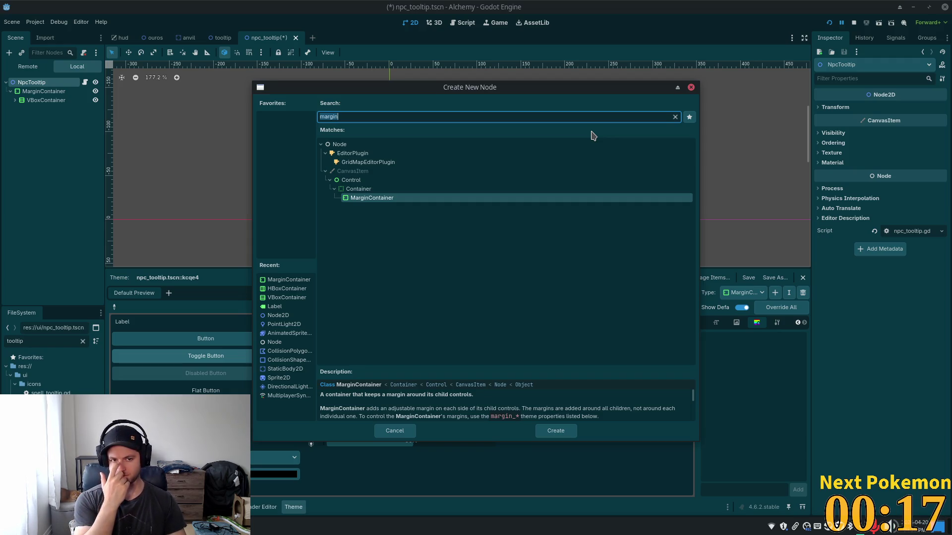
key(BackSpace)
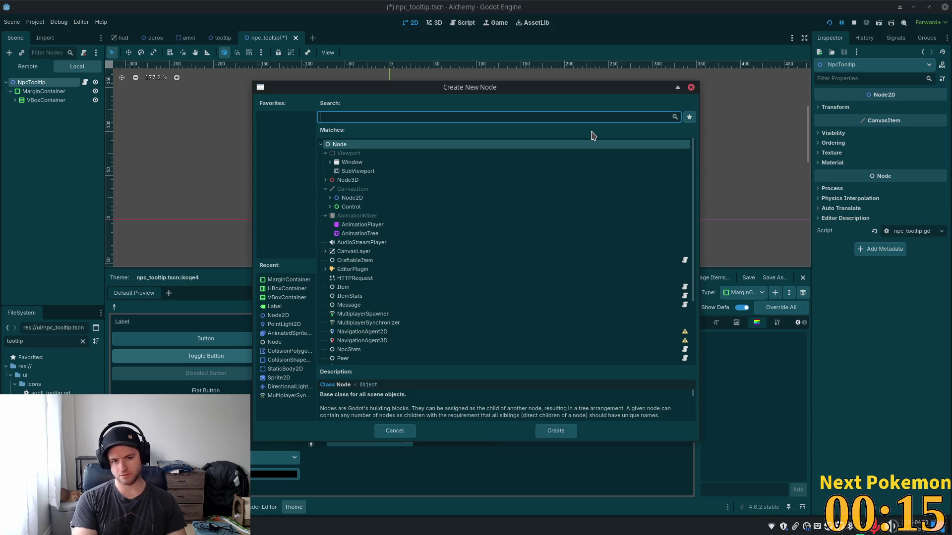
text(color)
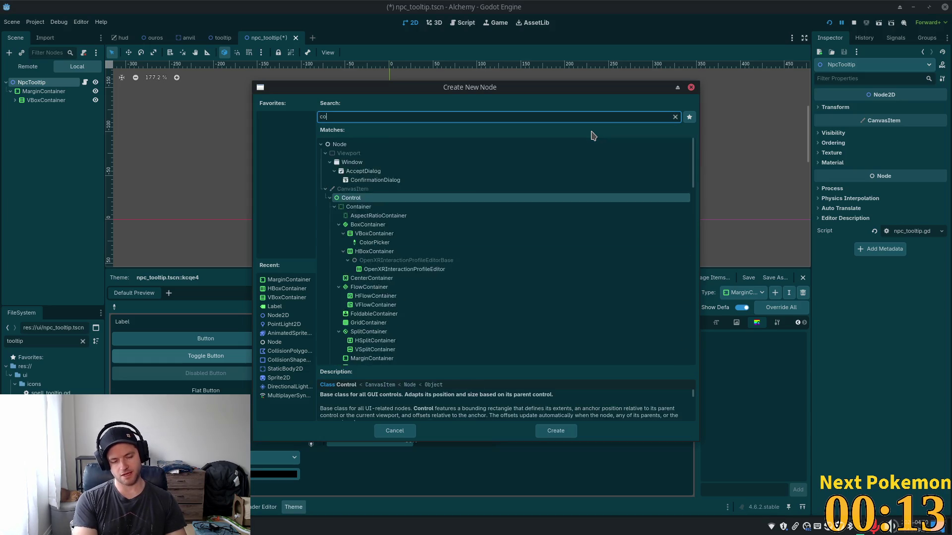
key(Return)
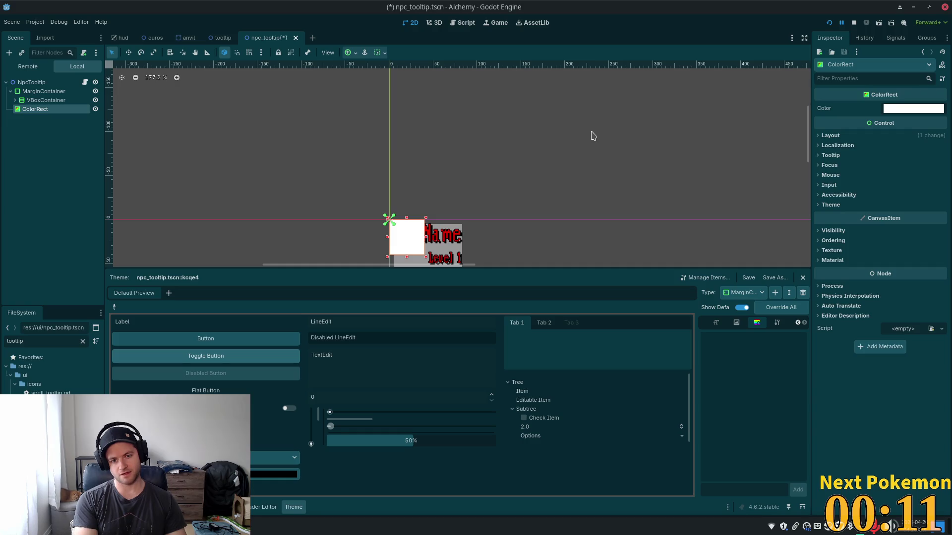
drag(43, 91, 31, 113)
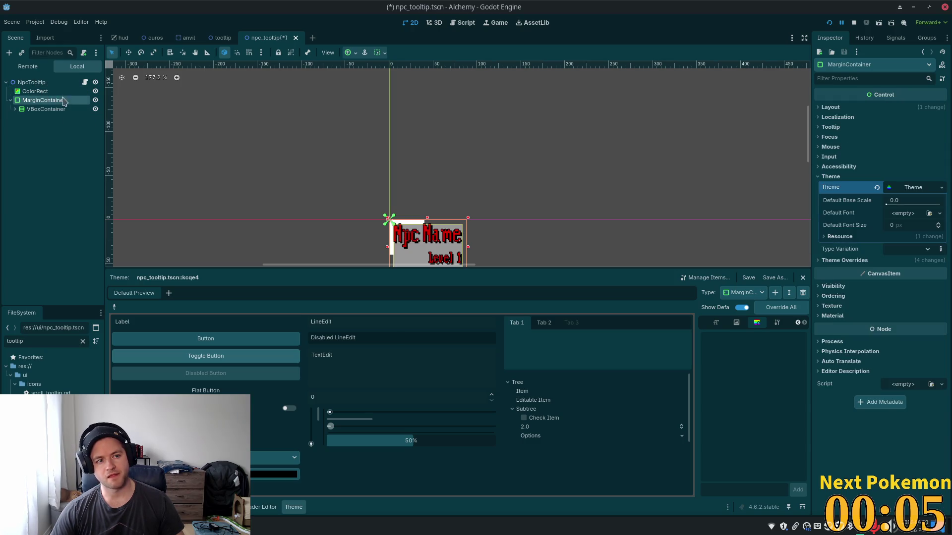
click(35, 91)
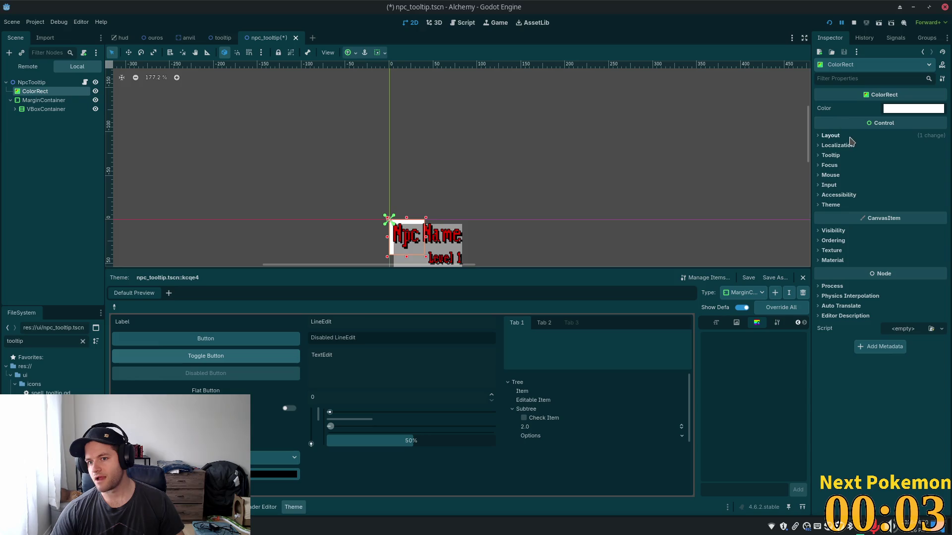
click(850, 140)
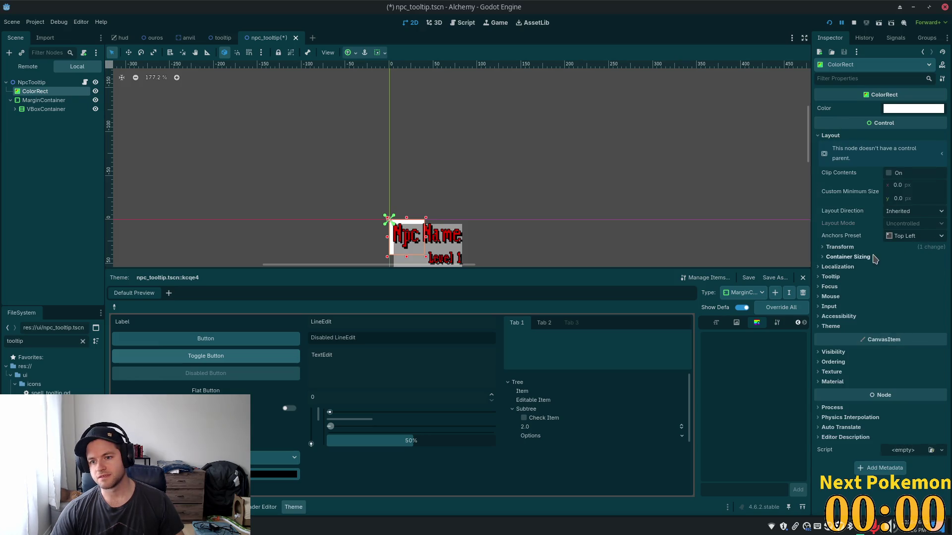
click(843, 257)
click(889, 281)
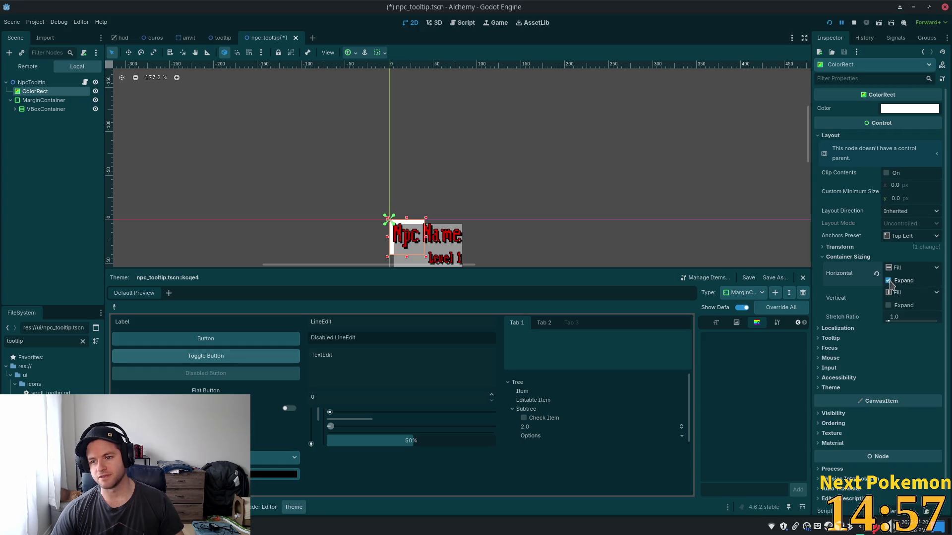
click(911, 268)
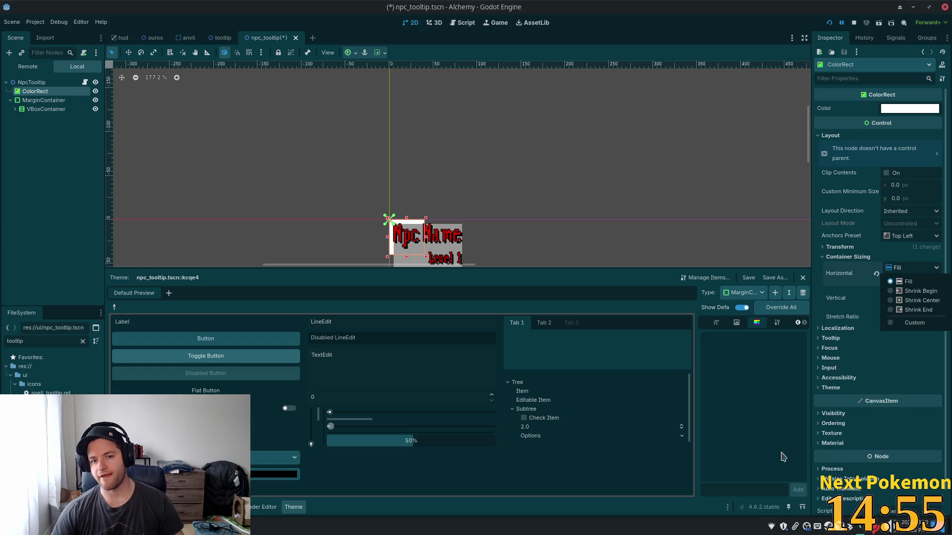
click(900, 396)
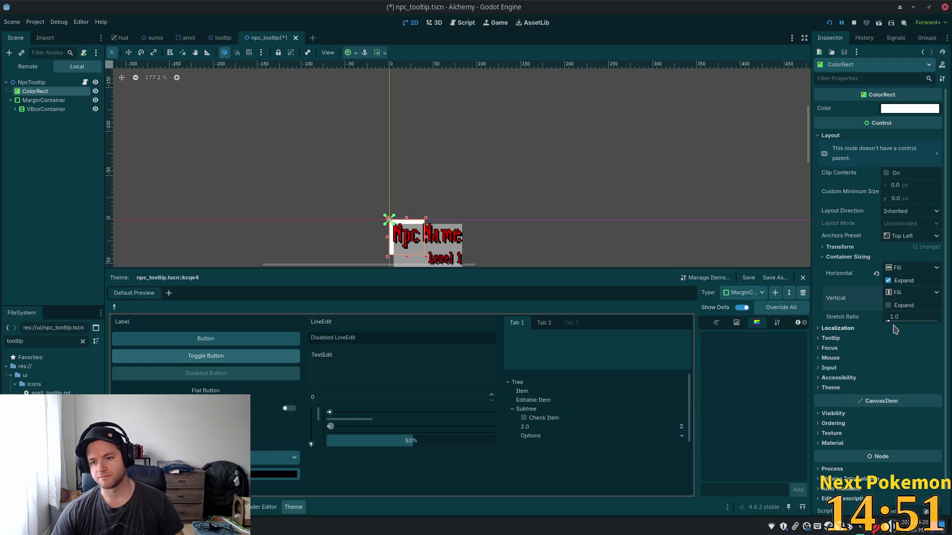
click(888, 280)
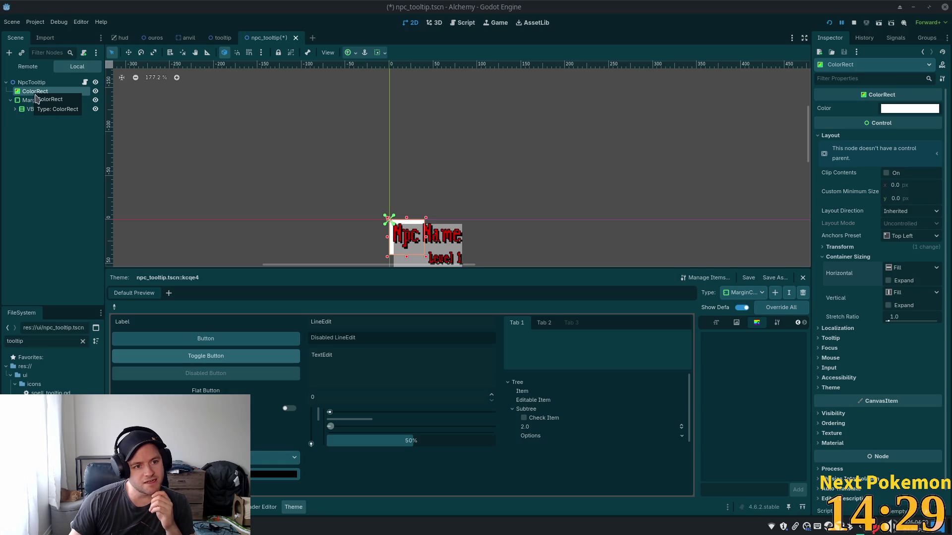
click(26, 101)
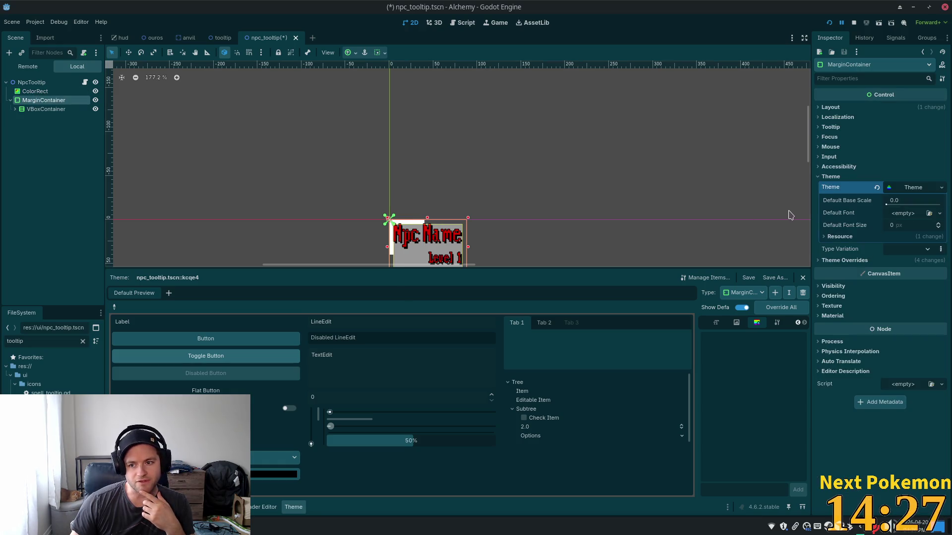
- Expand the MarginContainer's Layout > Transform to show its 88 × 62 size
click(827, 108)
click(826, 108)
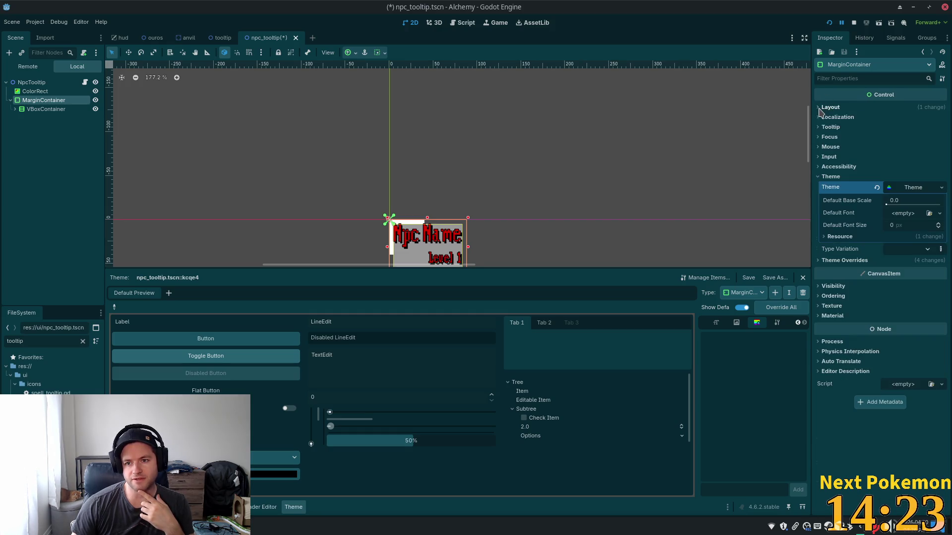
click(827, 109)
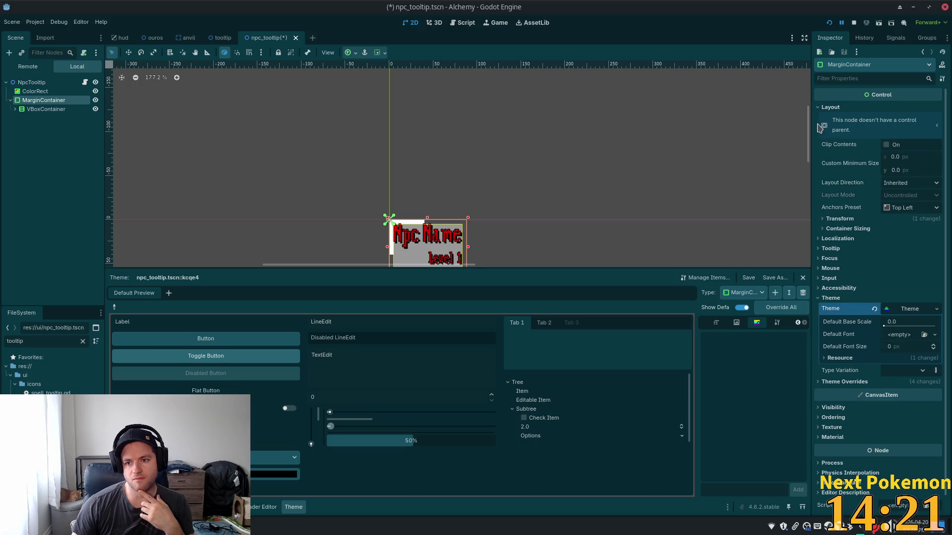
click(823, 219)
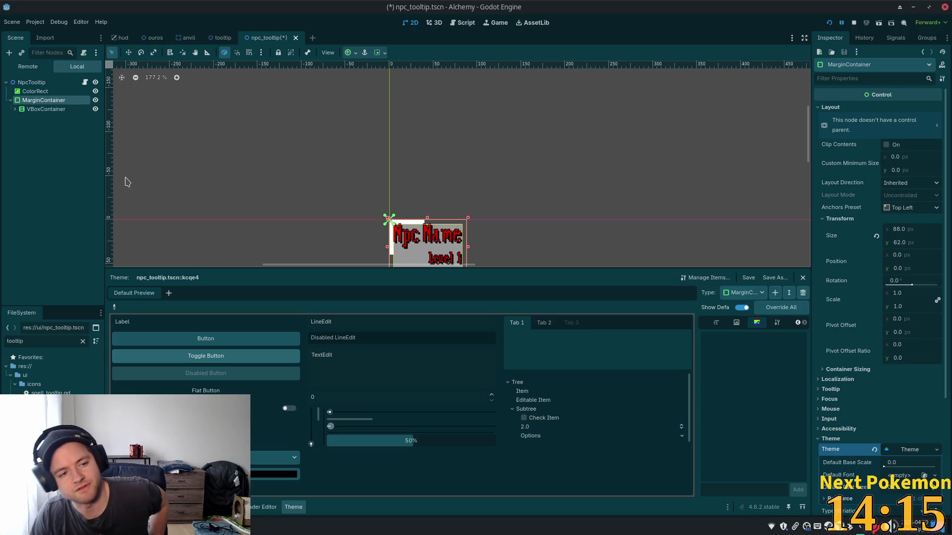
- Expand VBoxContainer and inspect its HBoxContainer and LabelName children
click(43, 110)
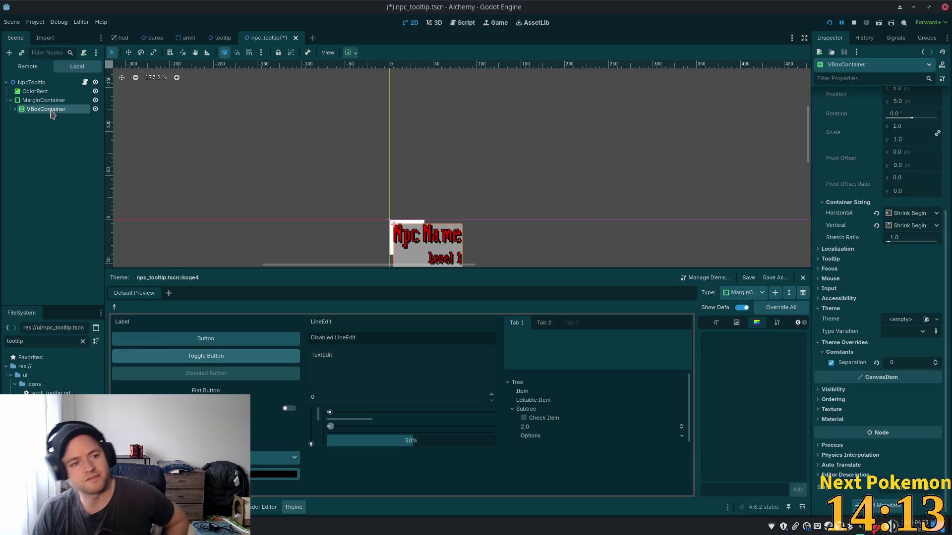
click(16, 110)
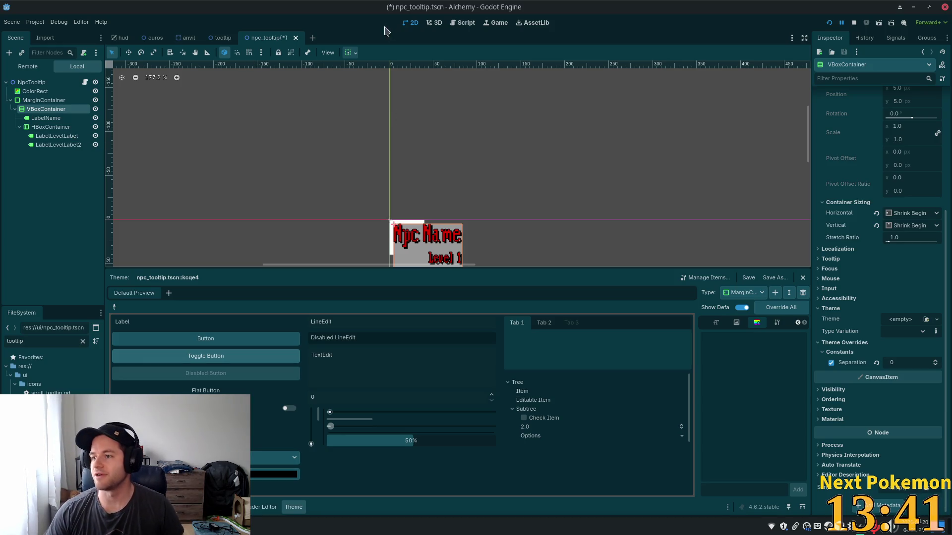
click(40, 127)
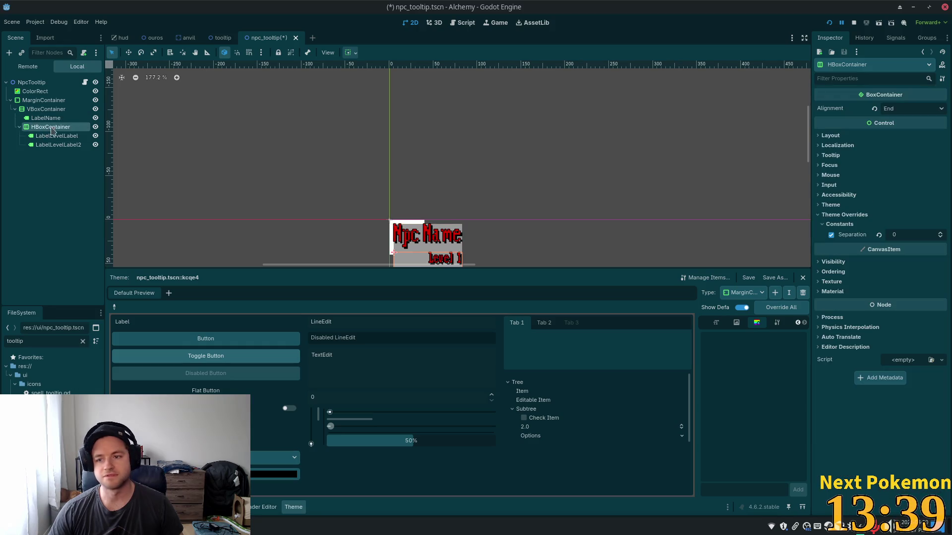
click(35, 117)
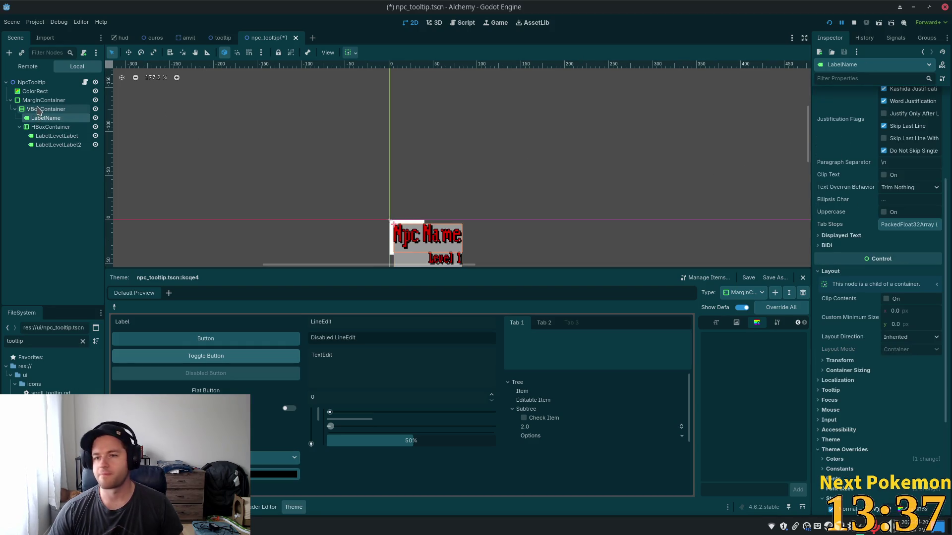
click(38, 109)
- Reselect MarginContainer, then bring up the npc_tooltip.gd script
click(42, 100)
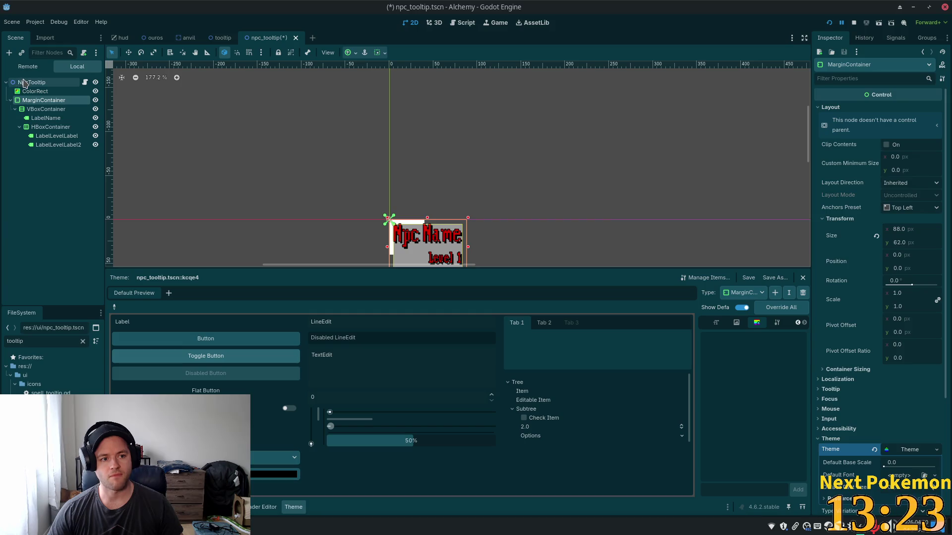
click(25, 83)
click(93, 100)
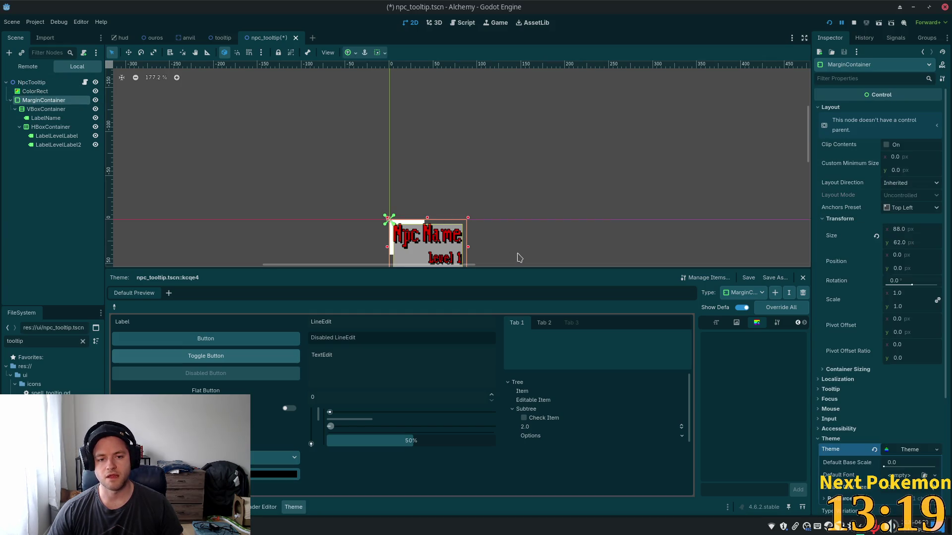
scroll(916, 342, down, 4)
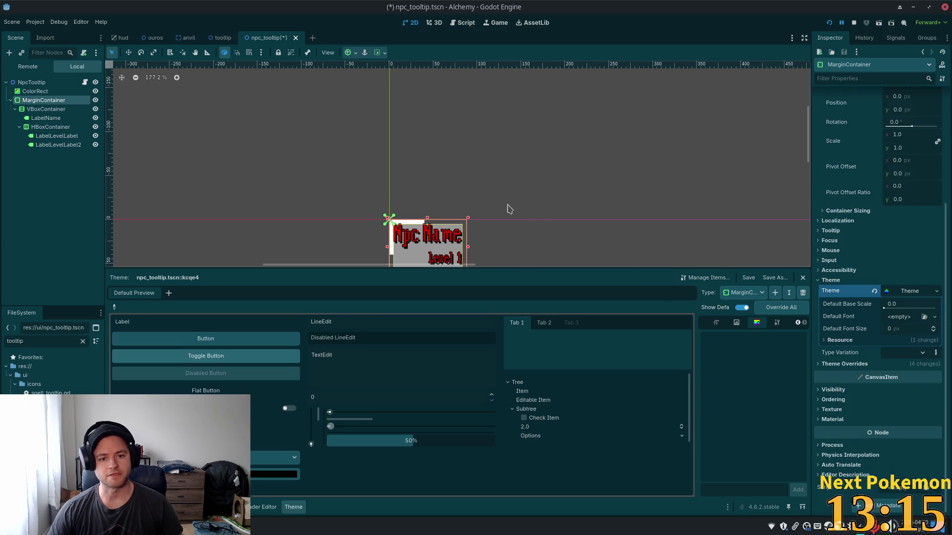
scroll(907, 303, up, 4)
scroll(778, 263, left, 3)
scroll(776, 263, up, 3)
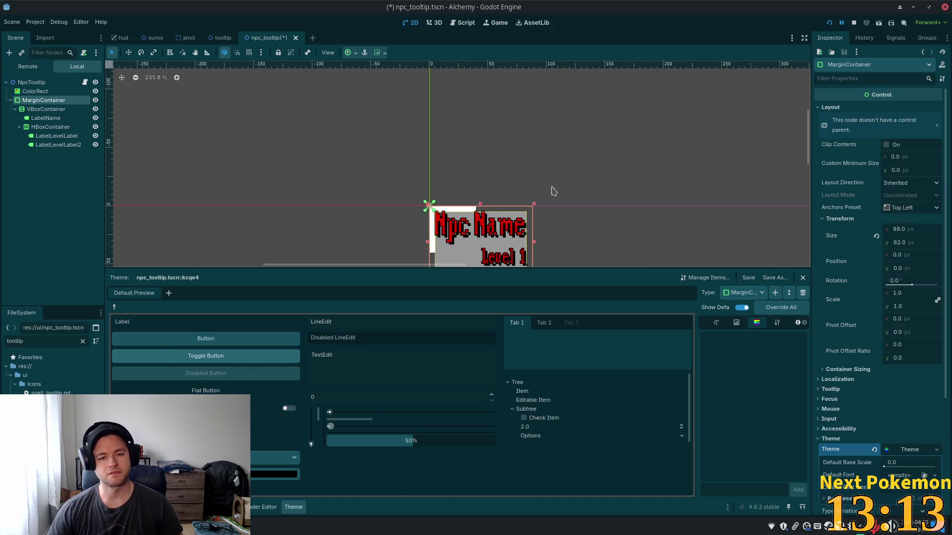
click(85, 82)
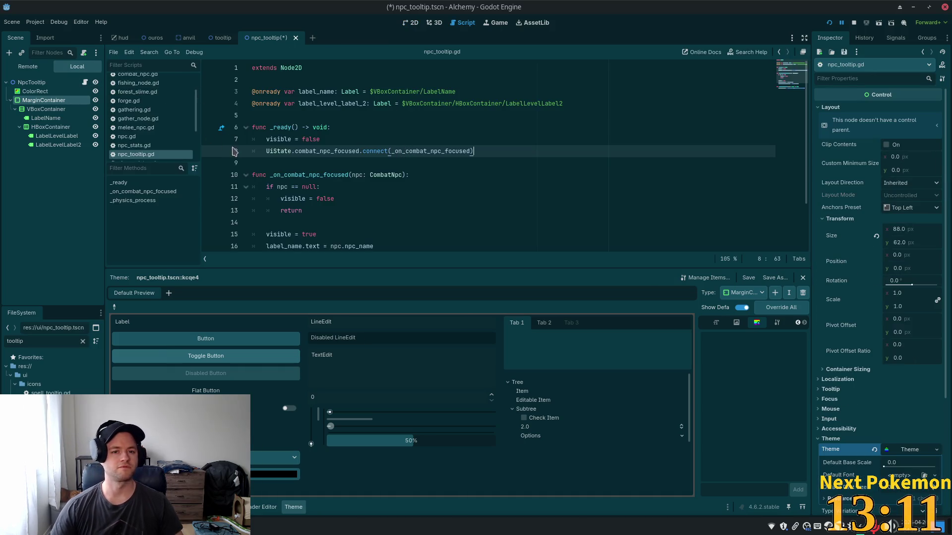
click(285, 105)
key(Down)
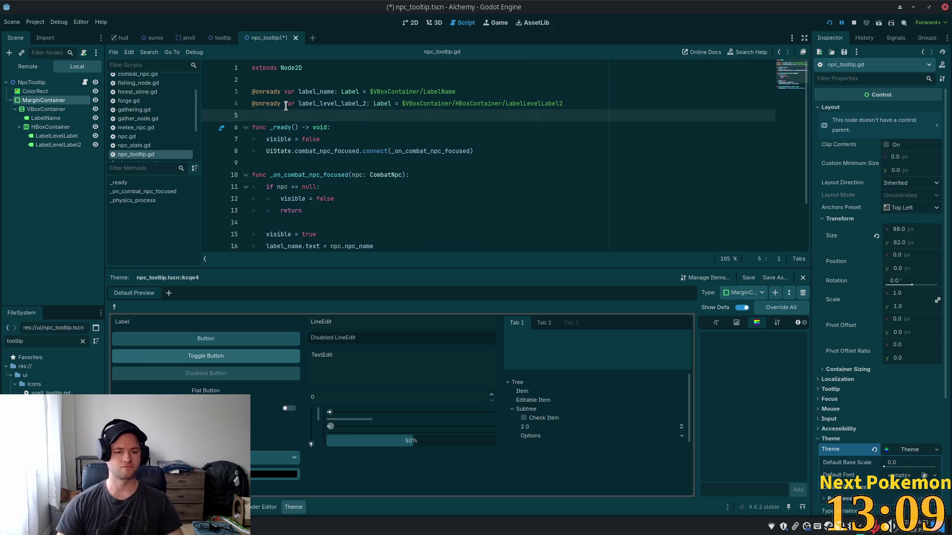
drag(36, 91, 280, 115)
click(45, 109)
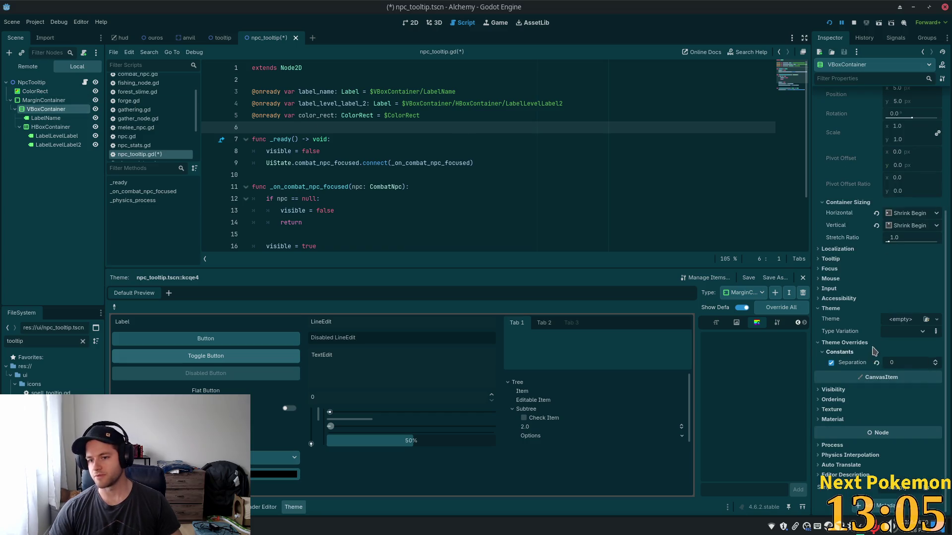
- Select LabelName and scroll its Inspector down to the style overrides
scroll(844, 354, up, 3)
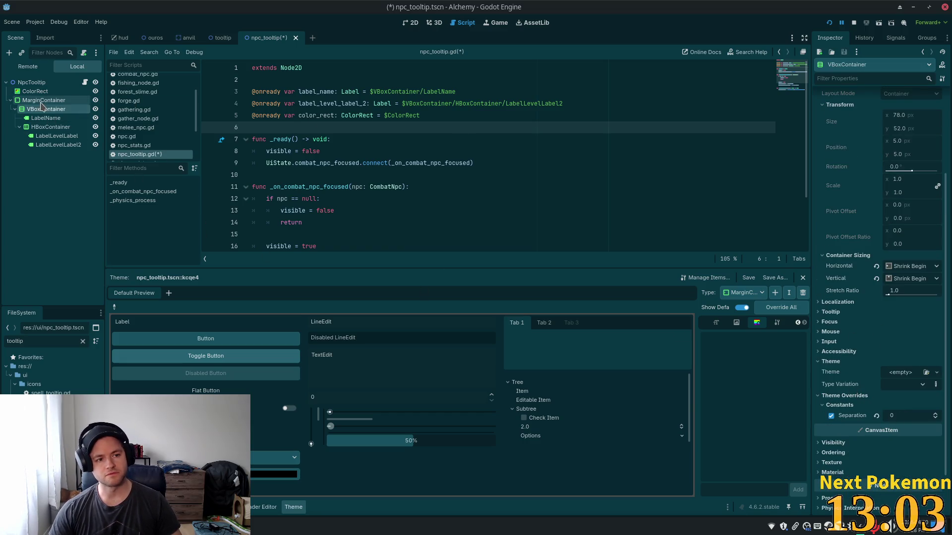
click(45, 118)
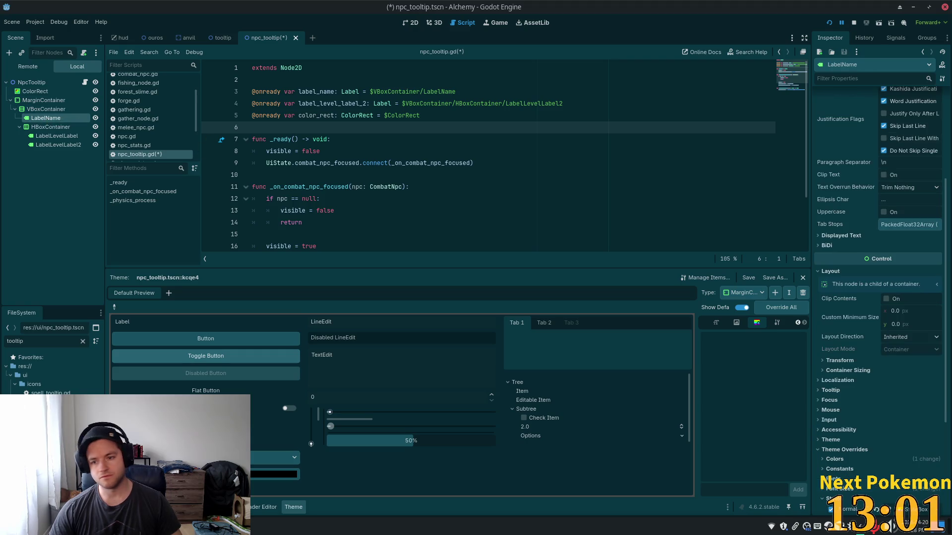
scroll(921, 330, down, 3)
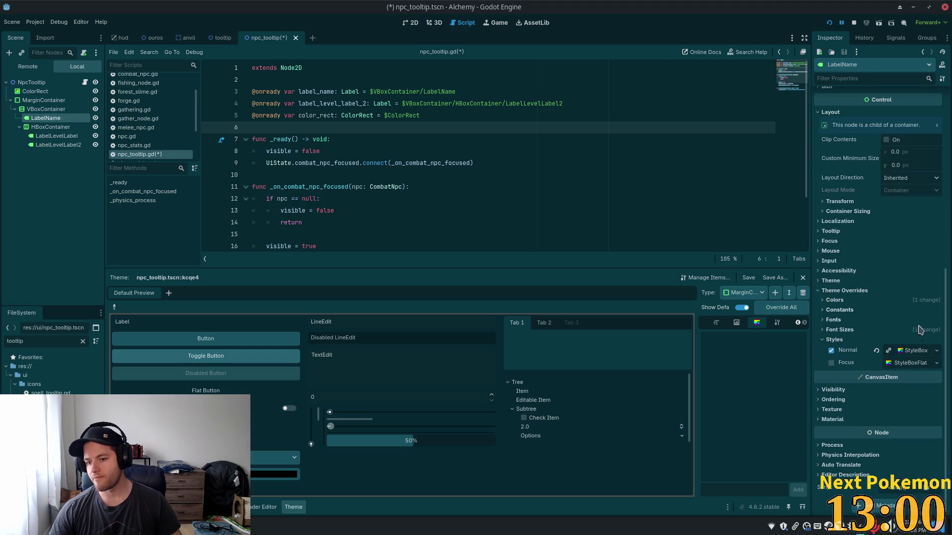
- Confirm LabelName's Normal style BG Color is 999999, then select the ColorRect node
click(912, 353)
click(911, 425)
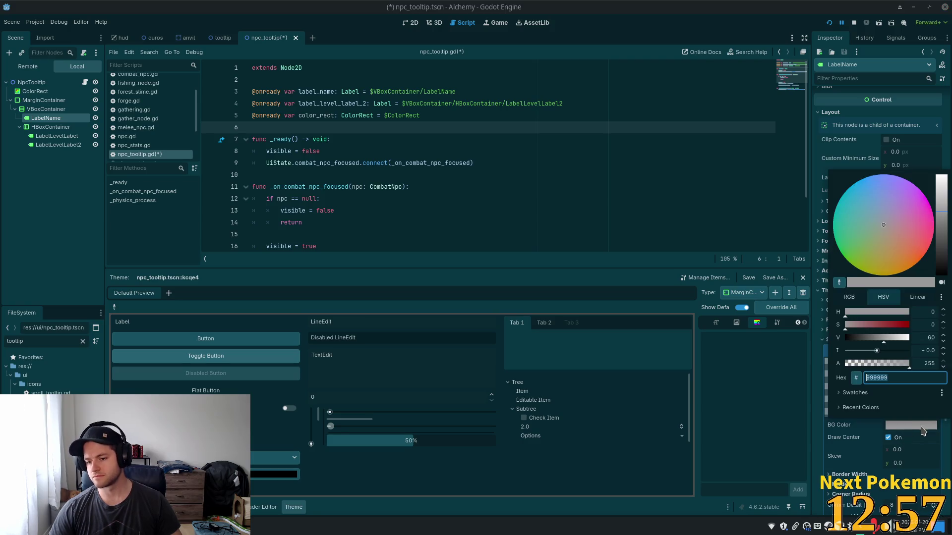
click(865, 378)
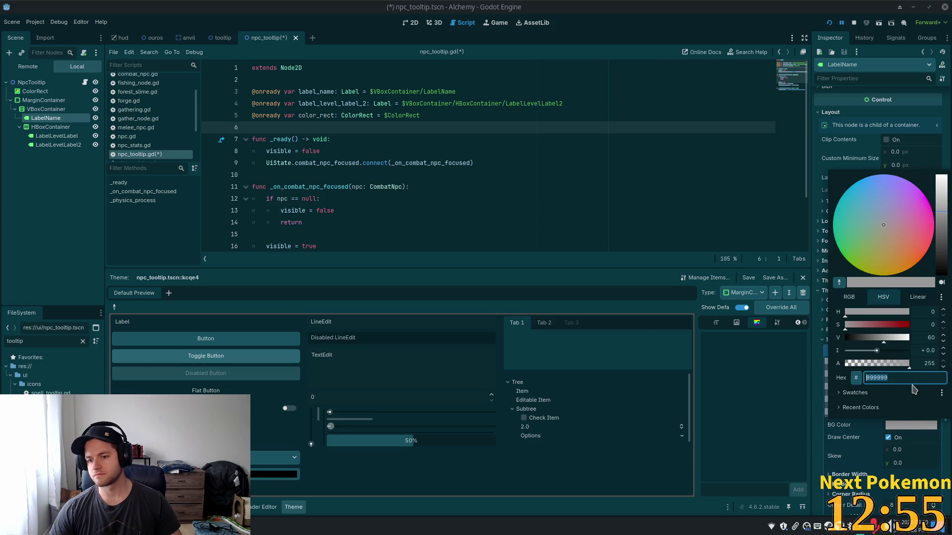
click(818, 337)
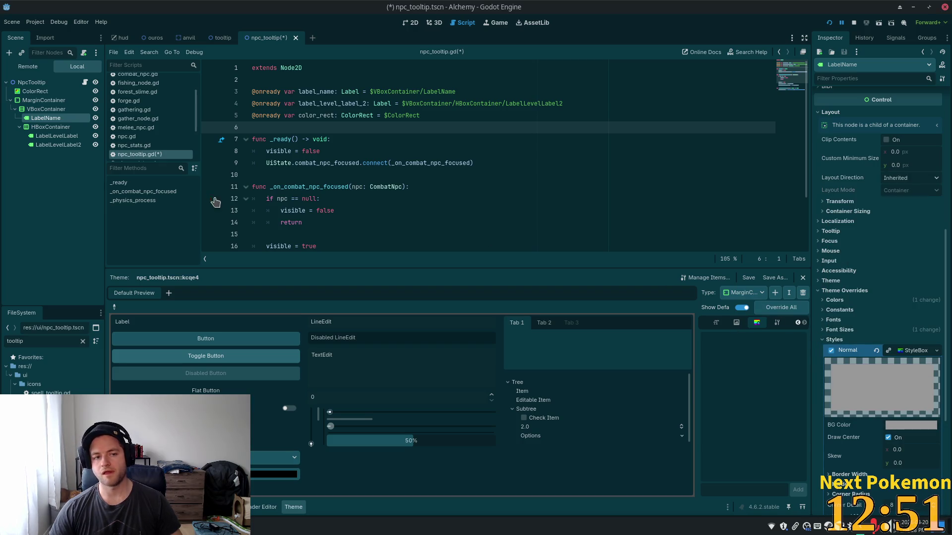
click(35, 91)
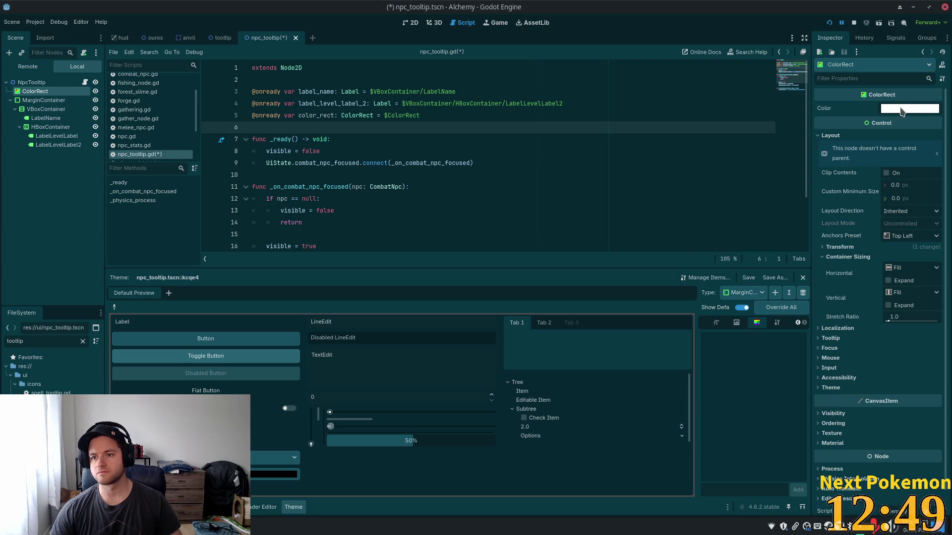
- Set the ColorRect's Color to hex 999999 and switch to the 2D view
click(901, 110)
text(999999)
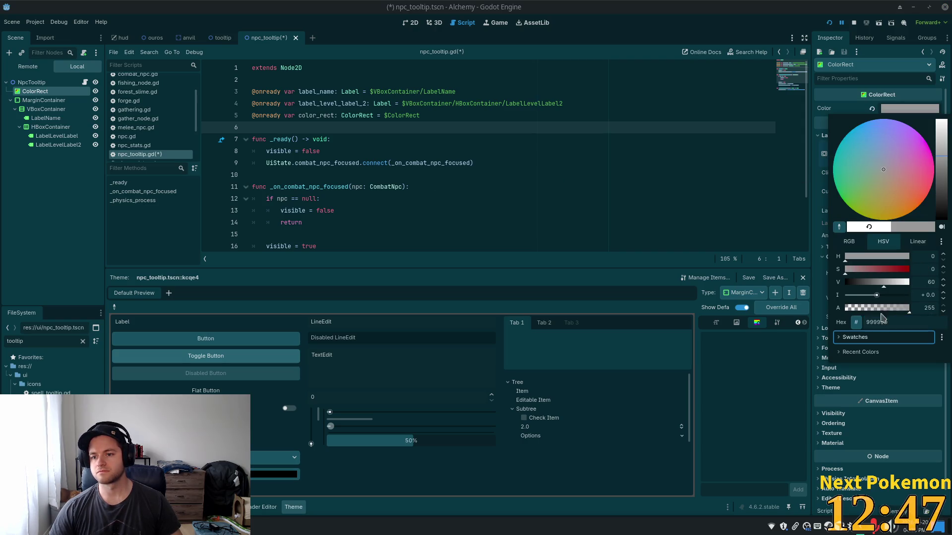
key(Tab)
click(411, 25)
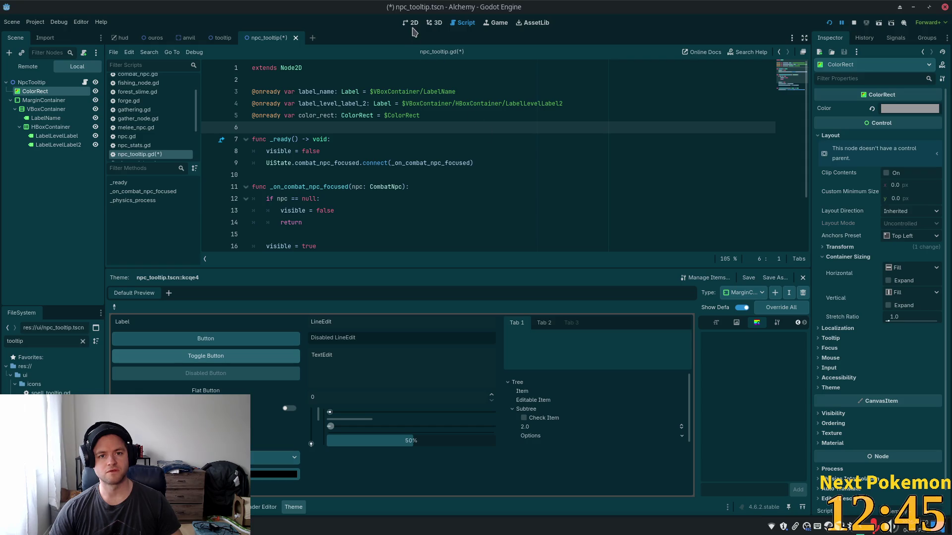
click(412, 24)
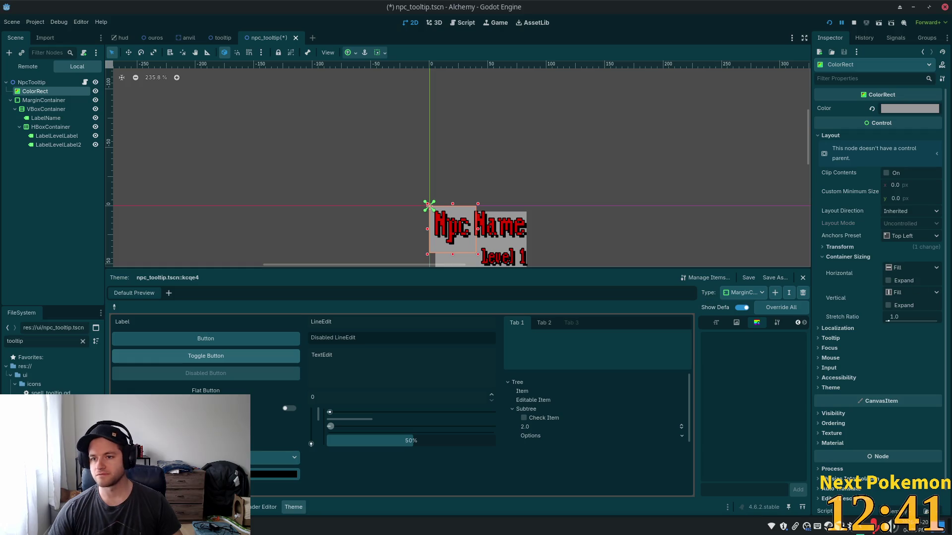
- Recheck the ColorRect colour, then select LabelName and scroll its Inspector
click(898, 109)
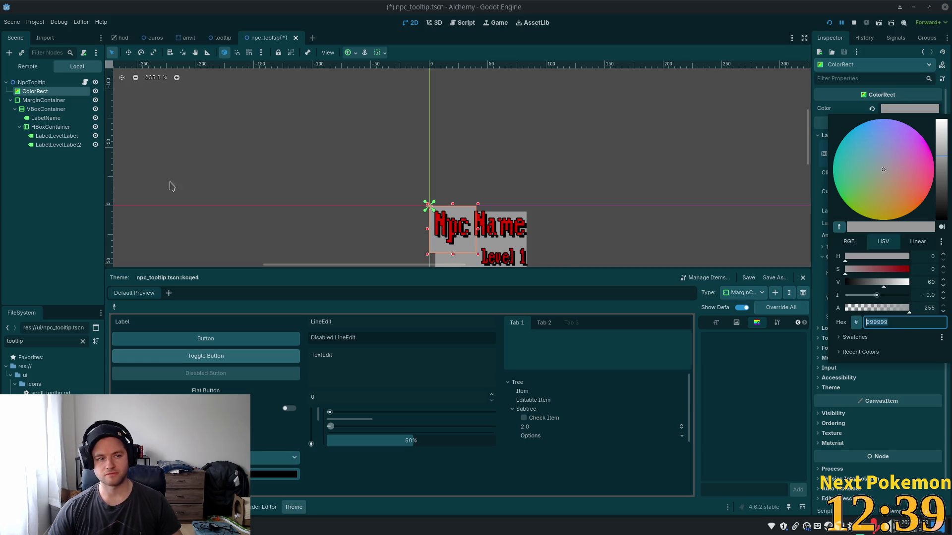
click(45, 118)
scroll(869, 354, down, 5)
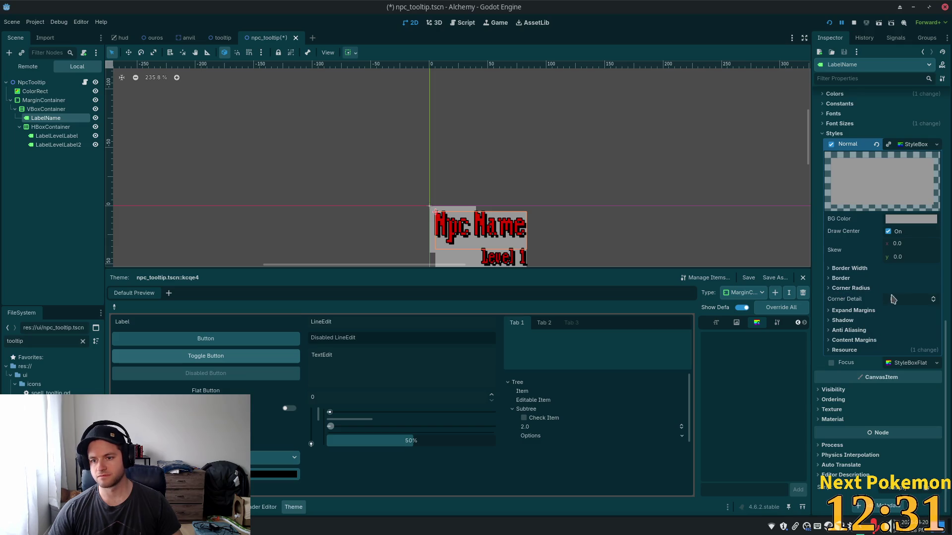
- Turn off LabelName's Normal style override and look over both level labels' layout settings
click(876, 145)
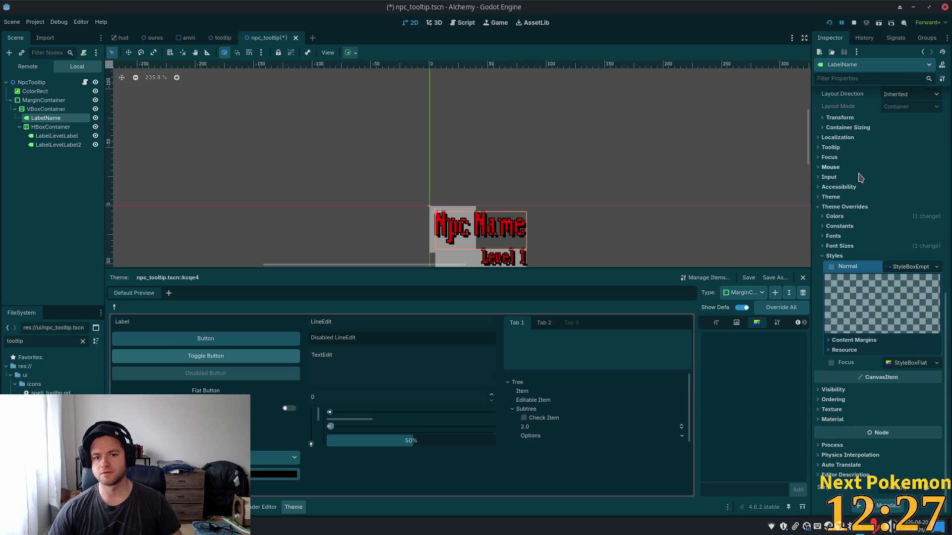
click(56, 137)
shift+click(68, 146)
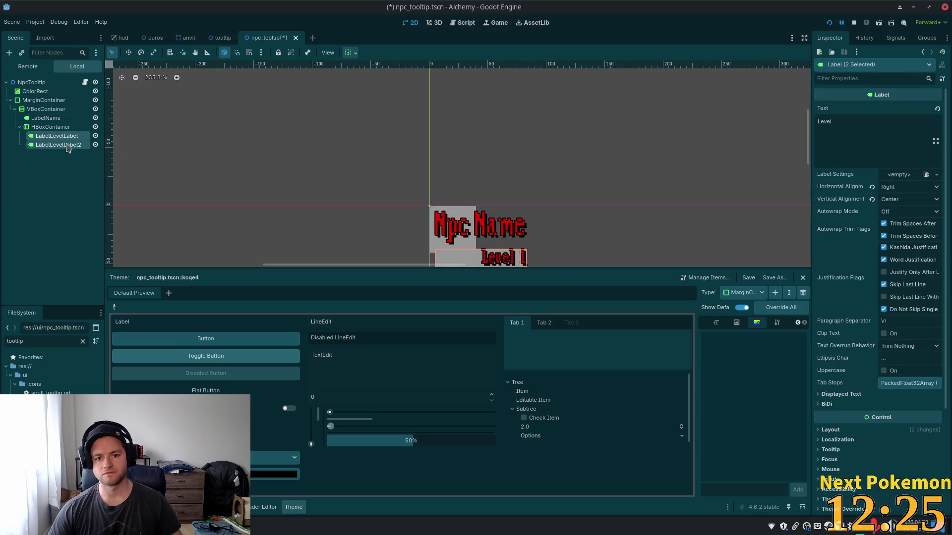
scroll(847, 359, down, 3)
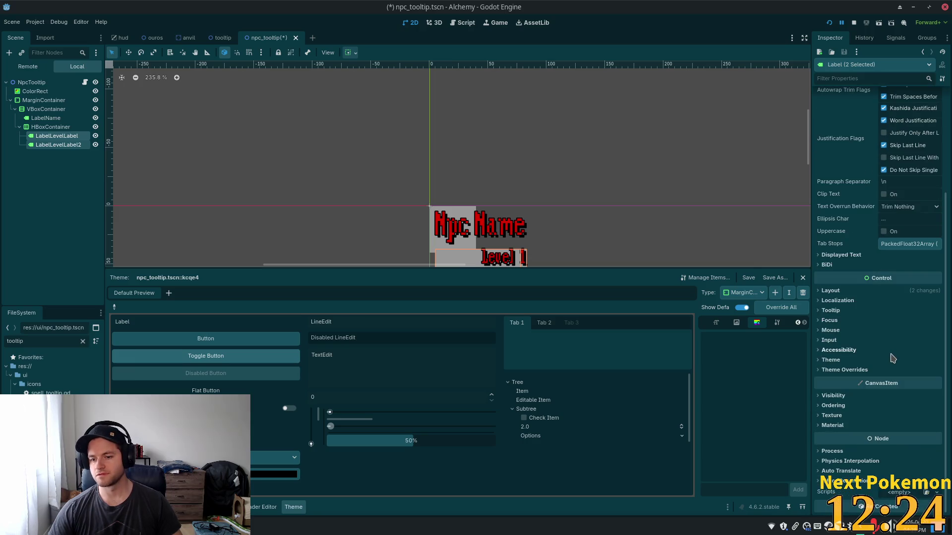
click(829, 291)
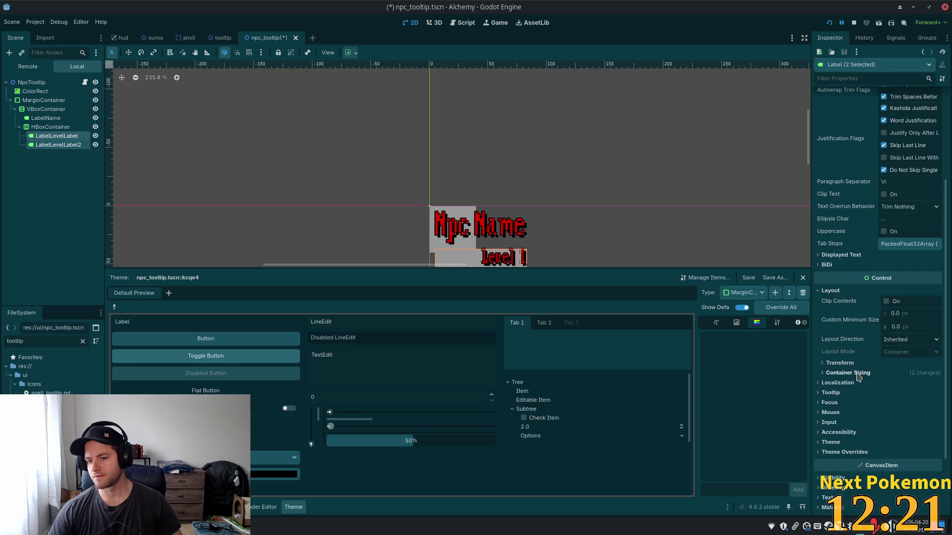
click(833, 374)
click(835, 374)
scroll(843, 382, down, 2)
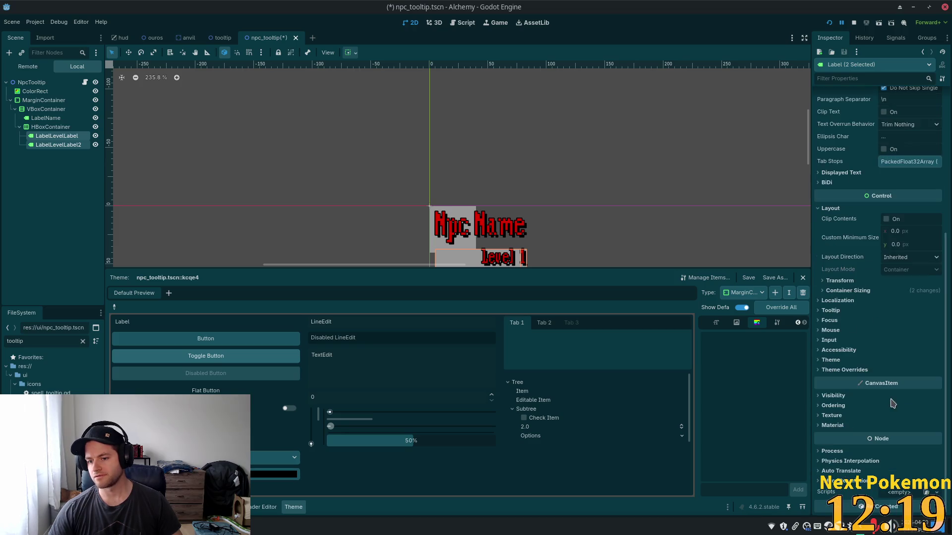
- Turn off the Normal style overrides on LabelLevelLabel and LabelLevelLabel2, then save the scene
click(50, 137)
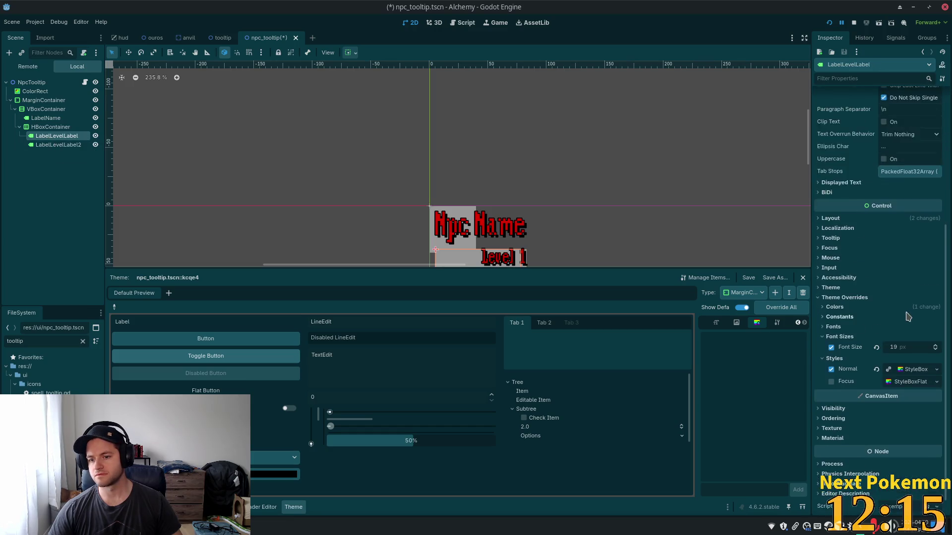
scroll(908, 318, down, 1)
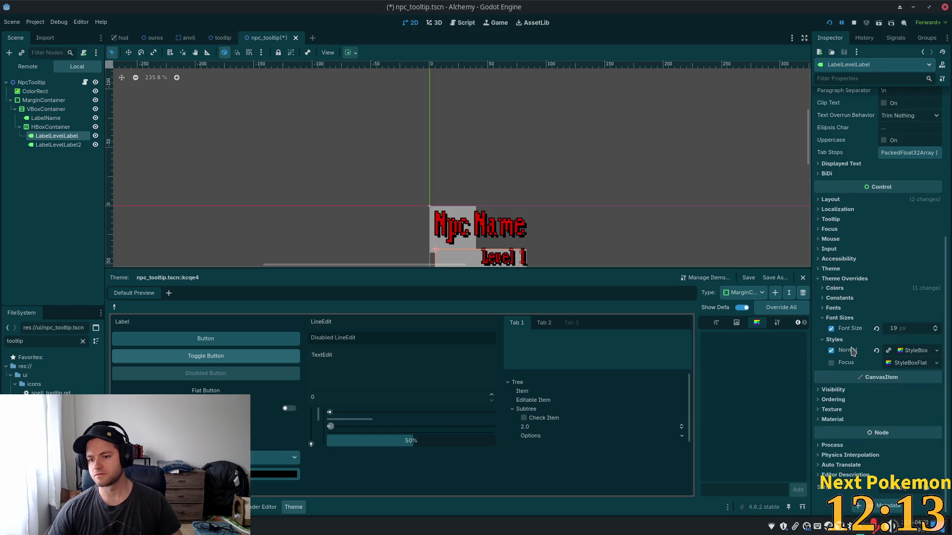
click(853, 350)
click(64, 147)
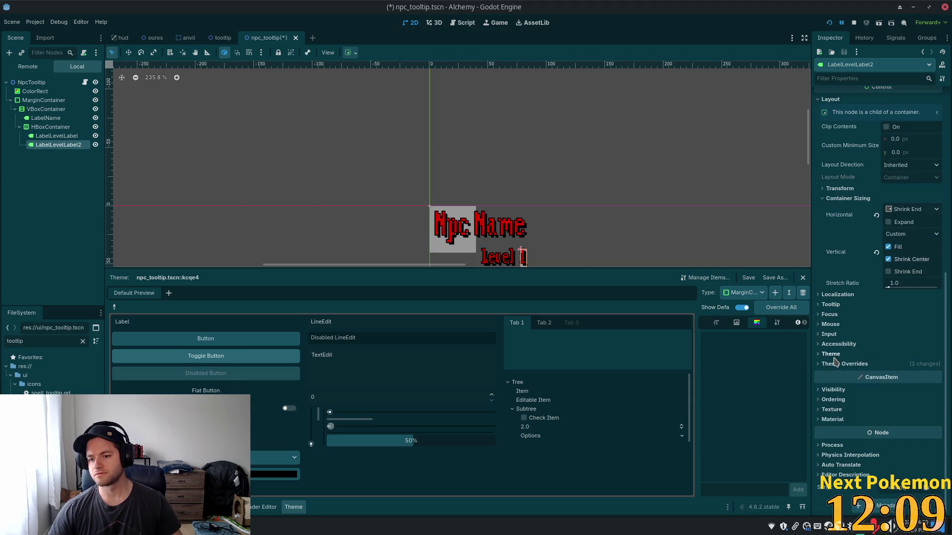
click(836, 363)
scroll(833, 350, down, 3)
click(834, 365)
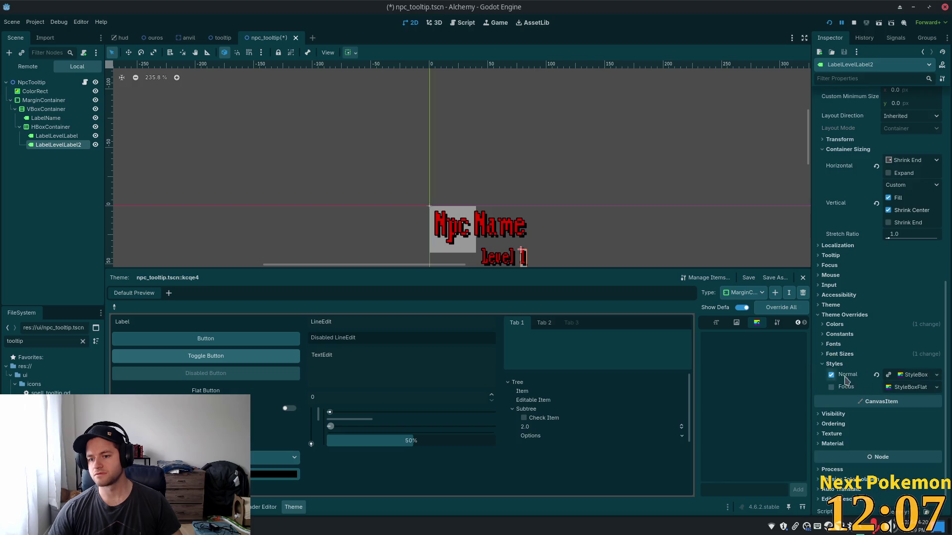
click(831, 375)
key(ctrl+s)
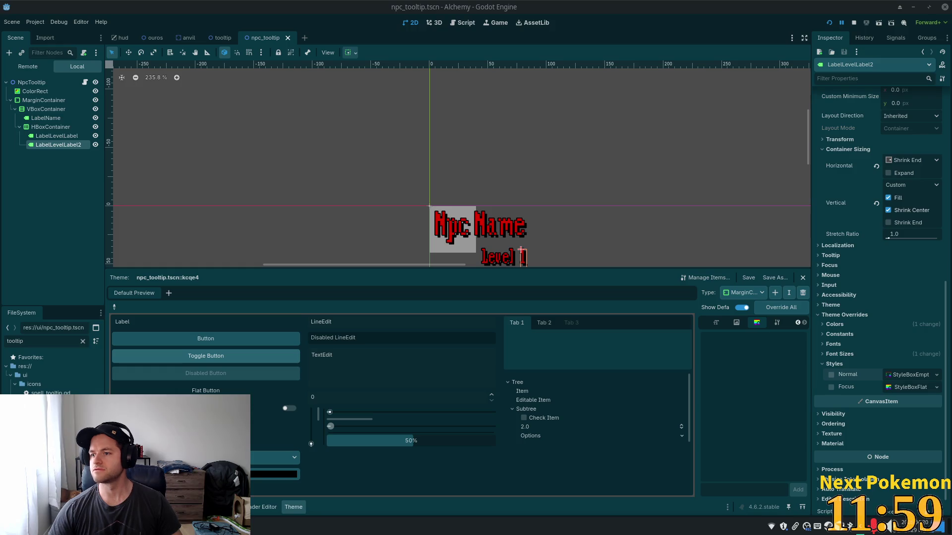
scroll(550, 227, down, 5)
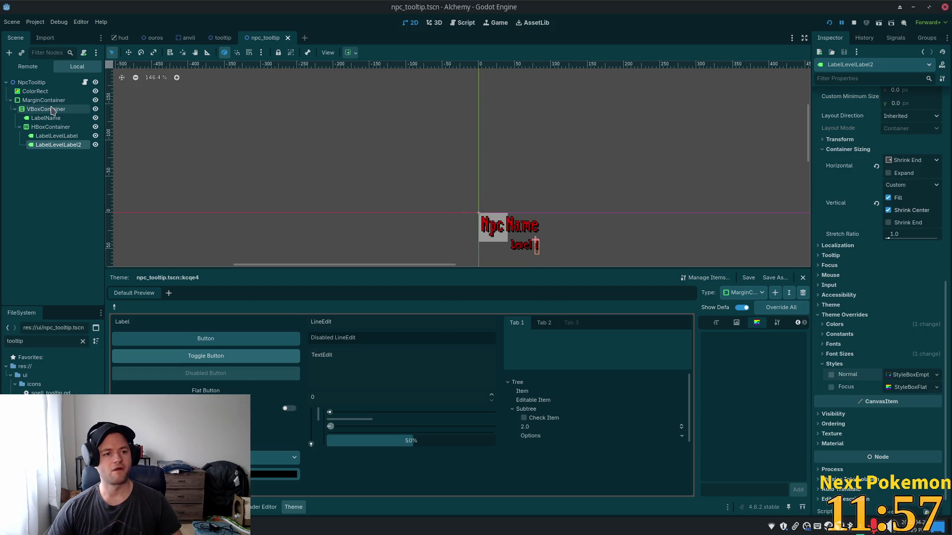
click(35, 91)
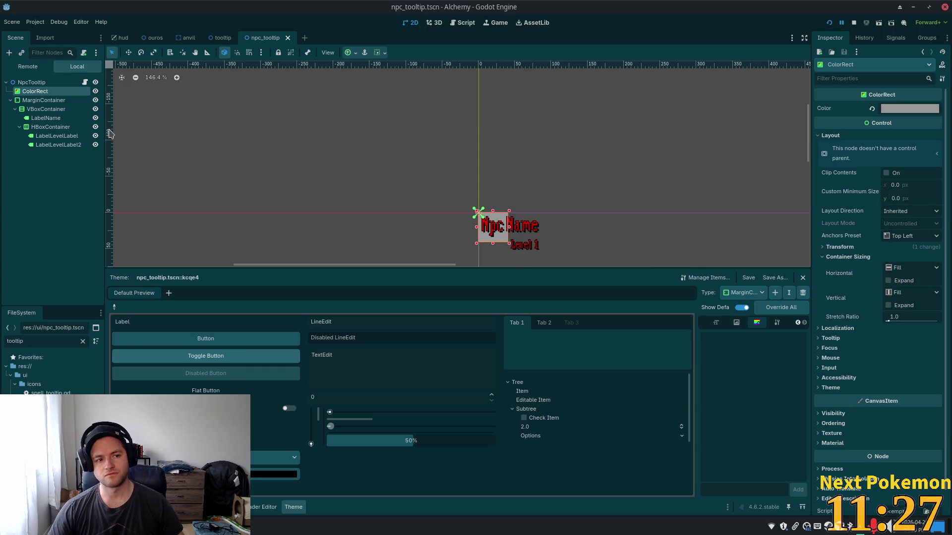
- Copy the MarginContainer's 88 × 62 Size, paste it onto the ColorRect, and save
click(44, 100)
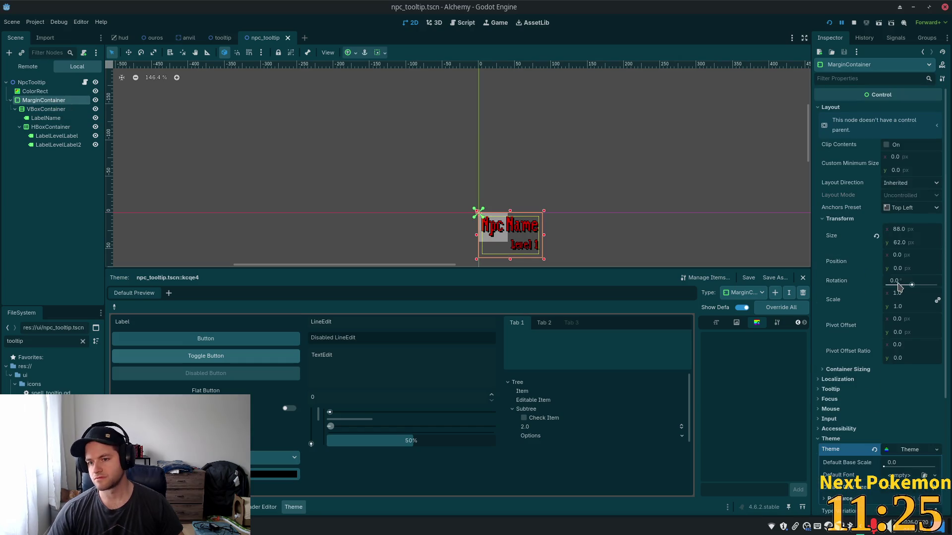
right_click(833, 239)
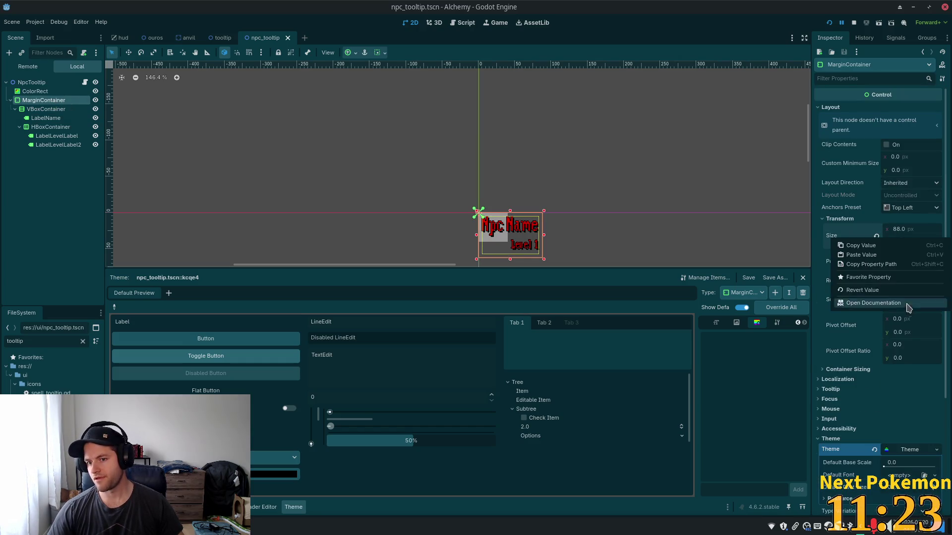
click(866, 248)
click(35, 92)
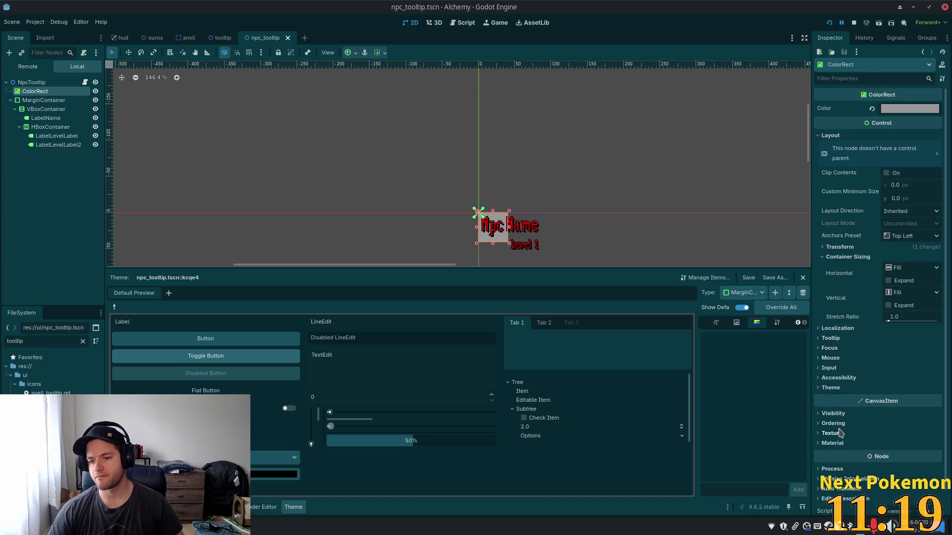
scroll(807, 134, up, 5)
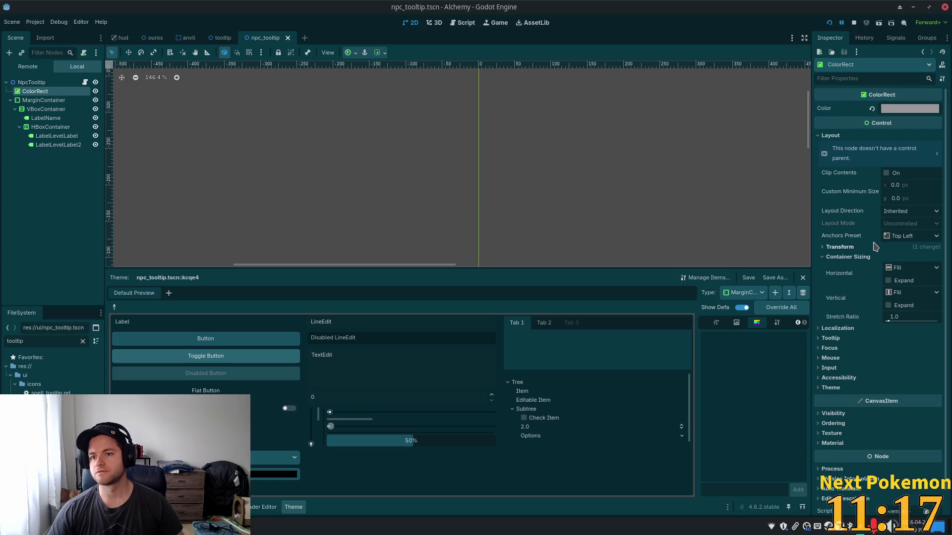
scroll(868, 280, down, 1)
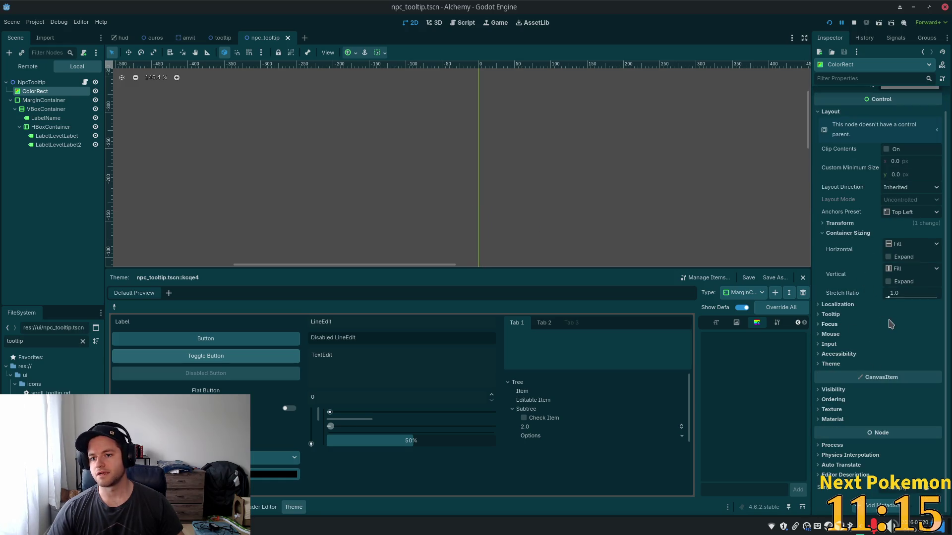
click(827, 224)
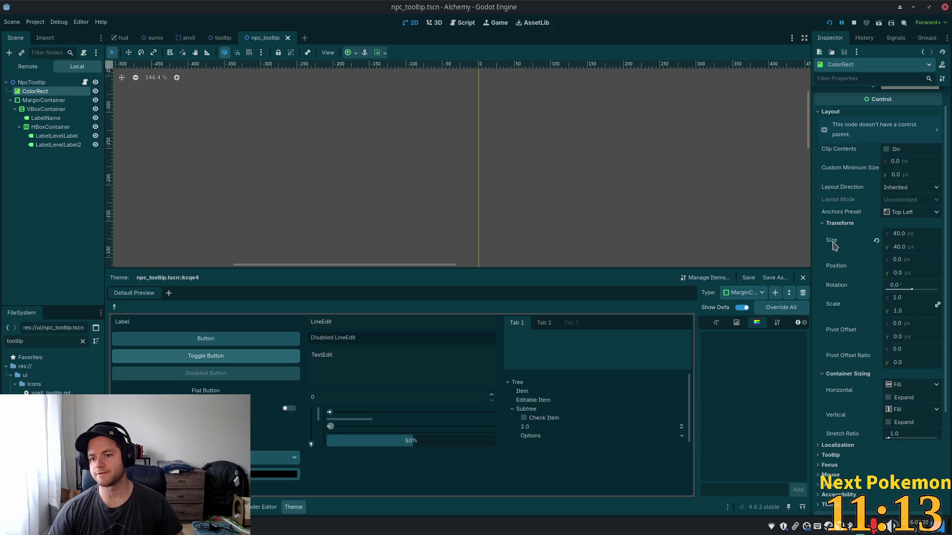
right_click(833, 242)
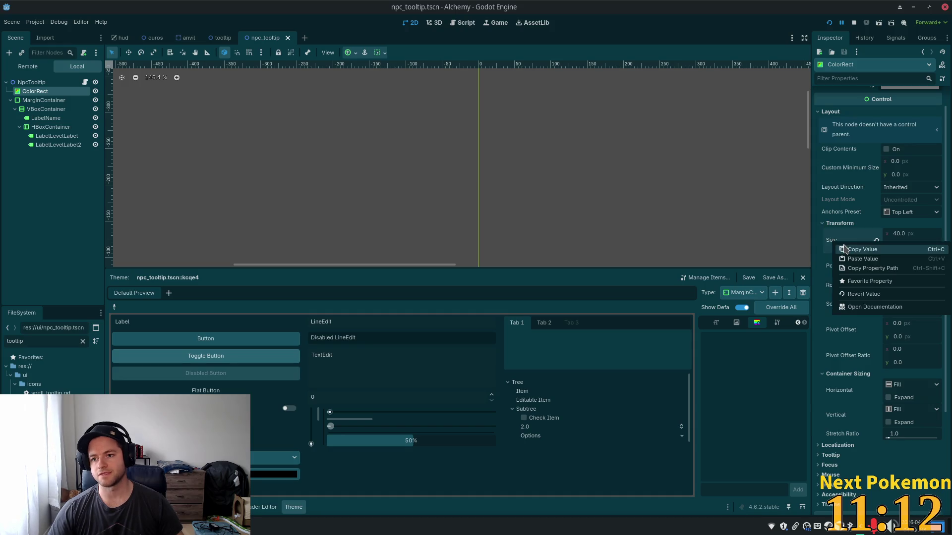
click(882, 262)
scroll(671, 210, down, 3)
mouse_move(654, 168)
mouse_down()
mouse_move(522, 209)
mouse_move(525, 248)
mouse_up()
key(ctrl+s)
- Review the color_rect declaration in the external code editor, then reselect MarginContainer
scroll(367, 89, up, 2)
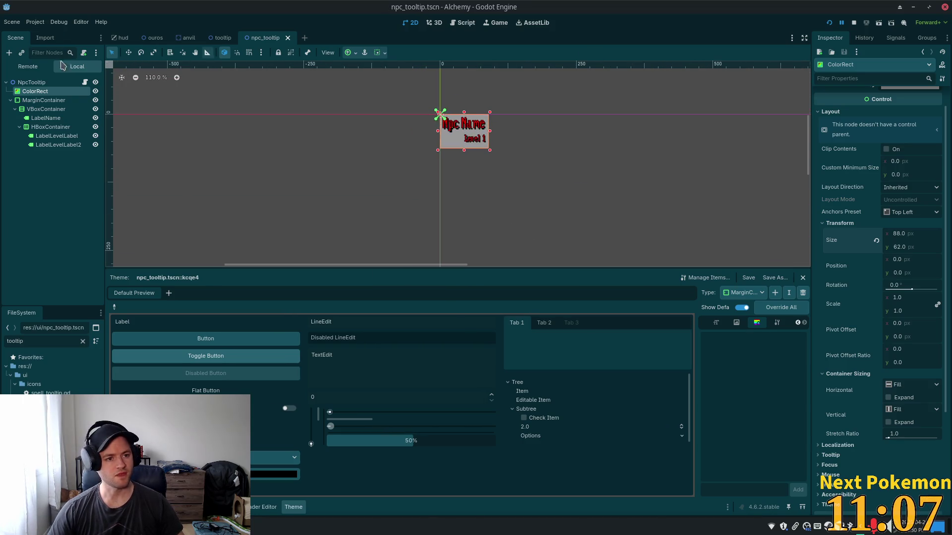
key(alt+Tab)
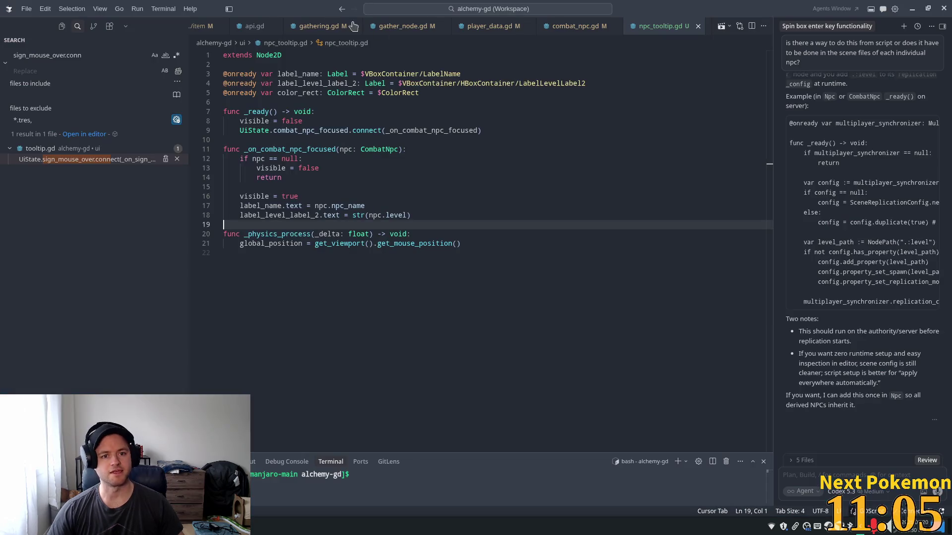
click(529, 141)
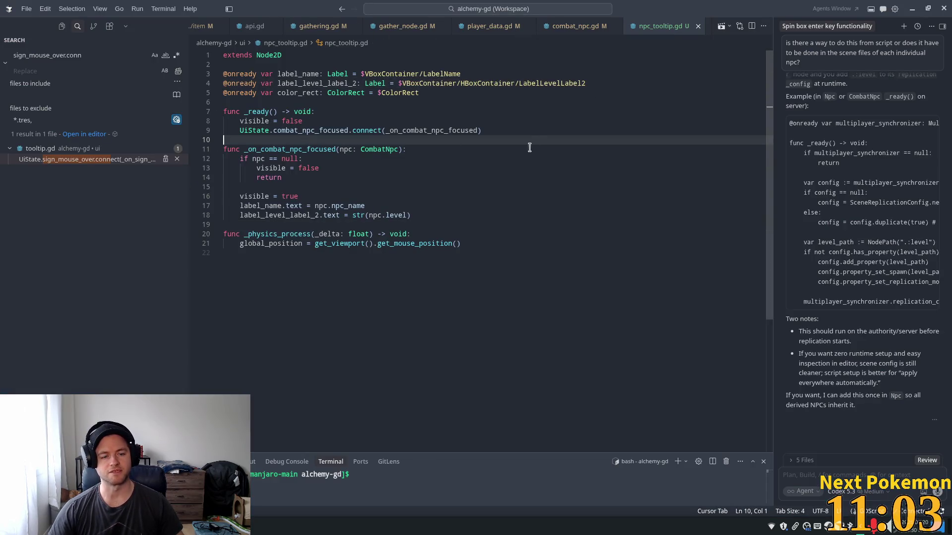
triple_click(312, 94)
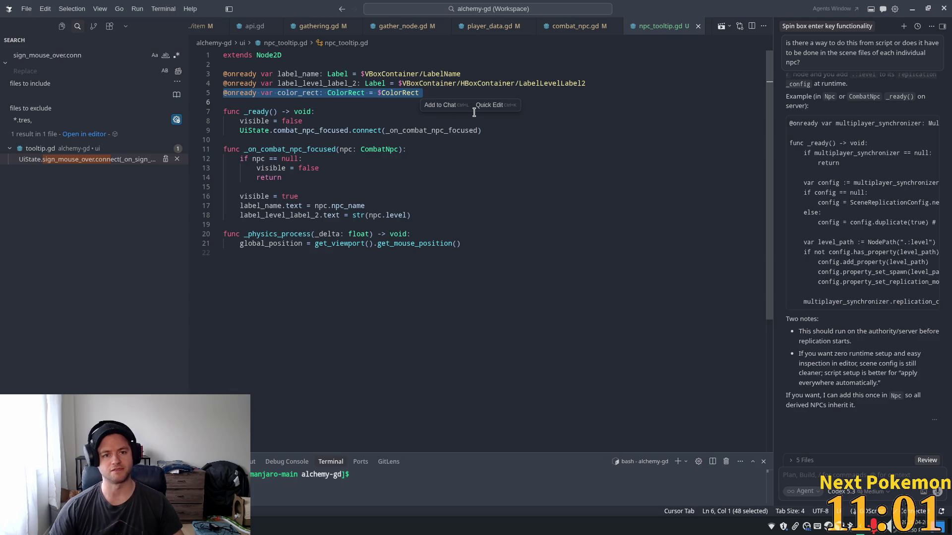
key(alt+Tab)
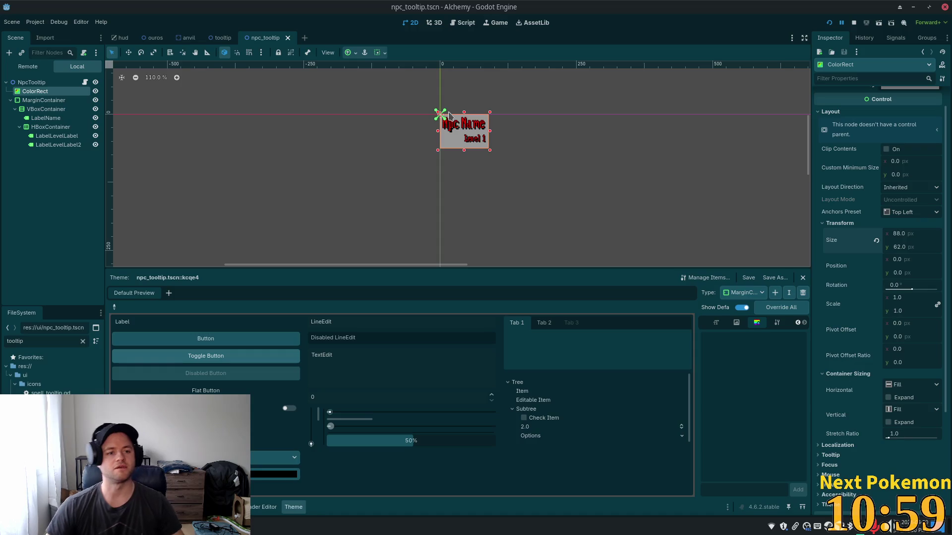
click(45, 100)
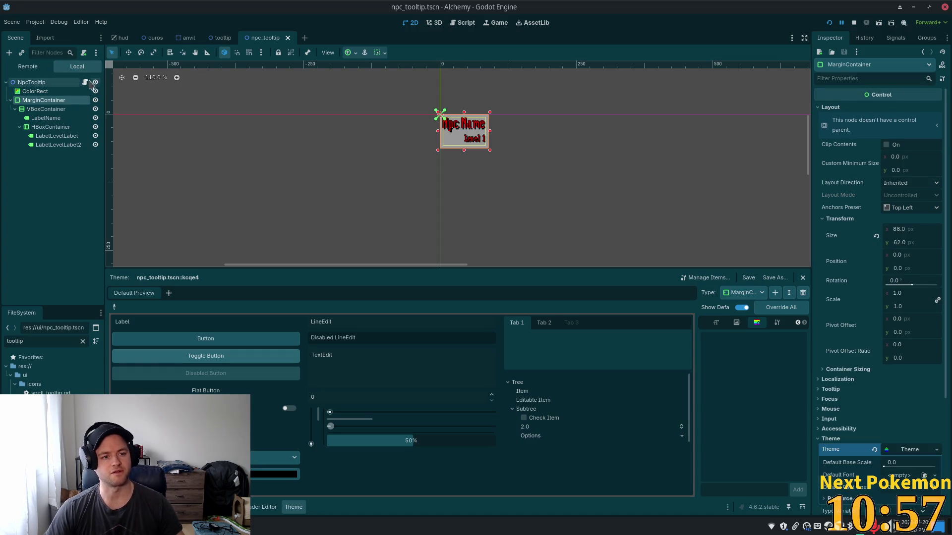
click(86, 82)
drag(43, 100, 253, 126)
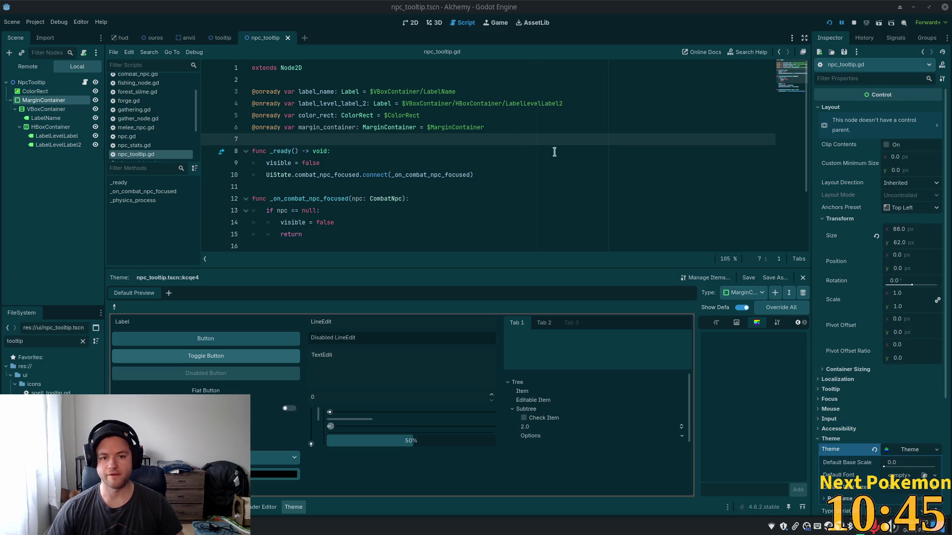
scroll(339, 148, down, 3)
key(alt+Tab)
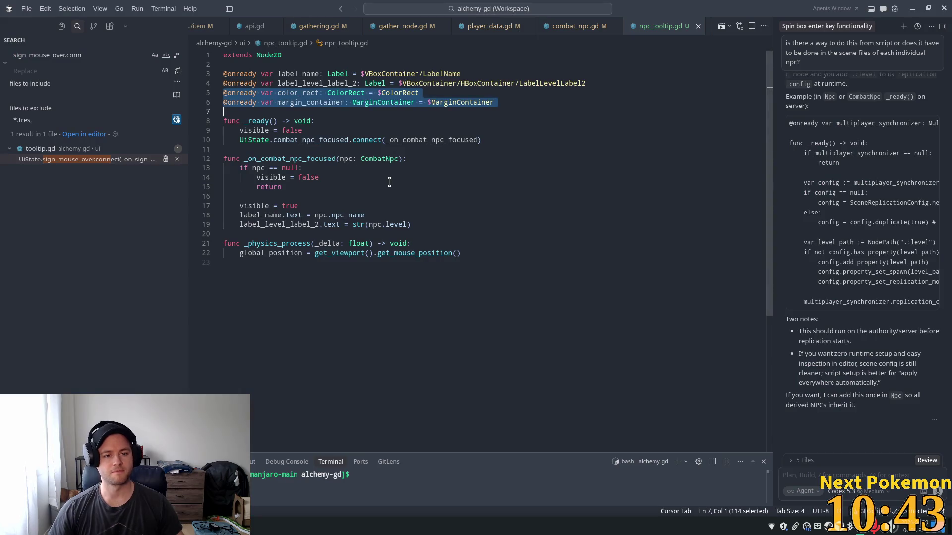
- Add 'color_rect.size = margin_container.size' after the level label assignment in the focus handler
click(406, 175)
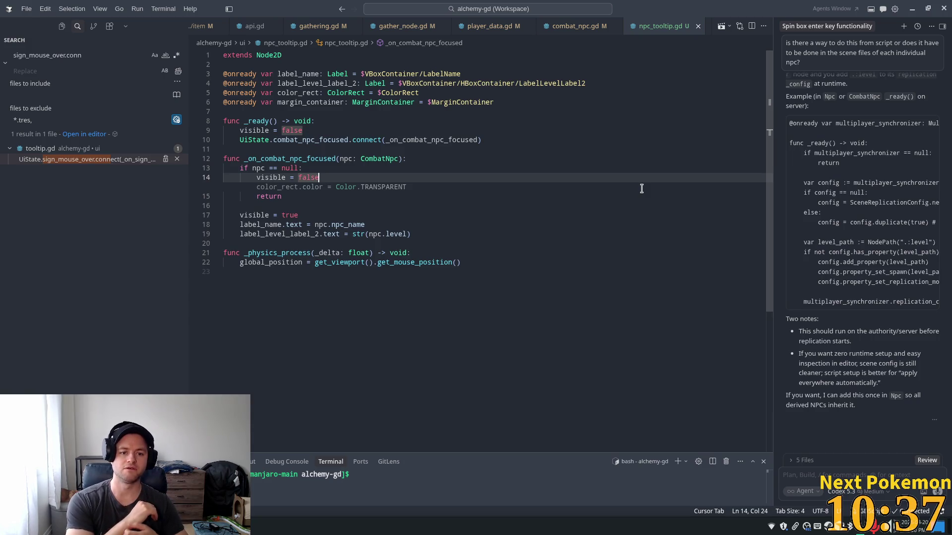
click(466, 233)
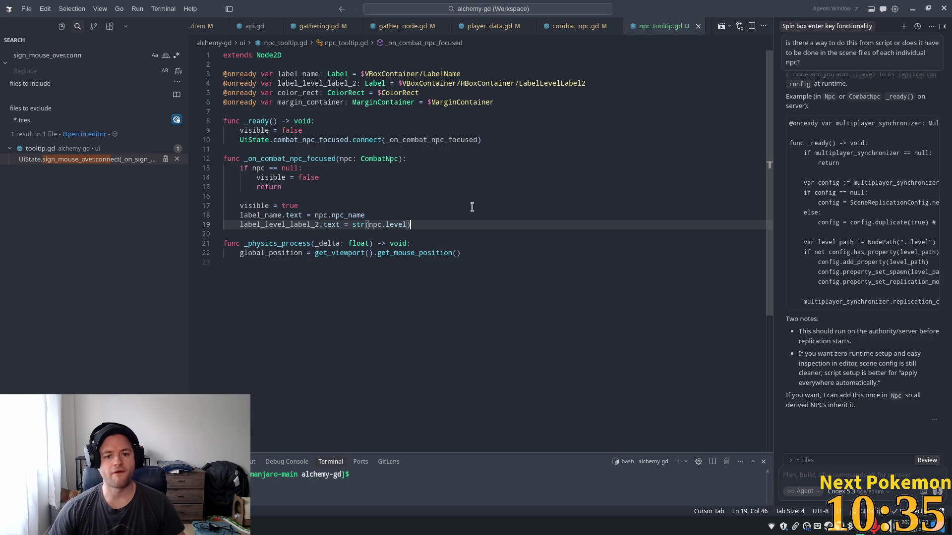
key(Return)
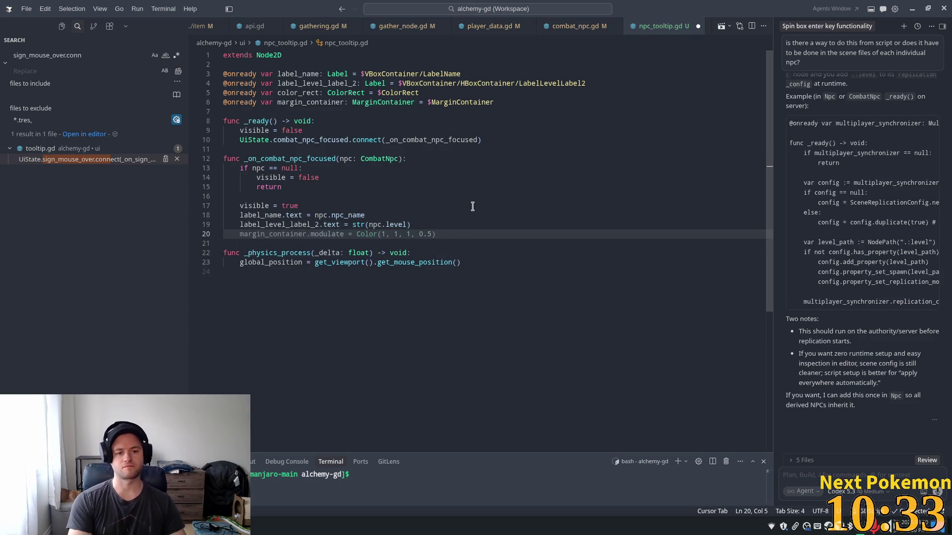
text(color)
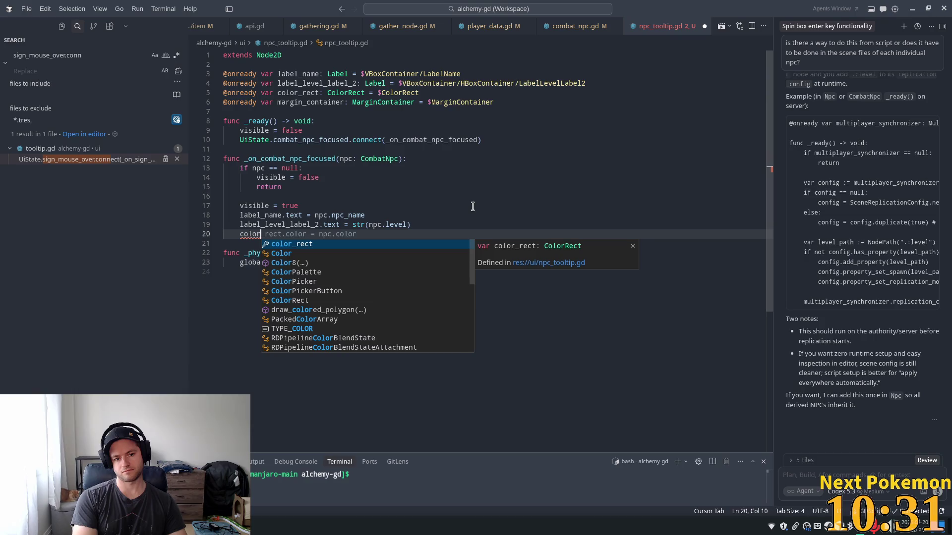
text(_rect.)
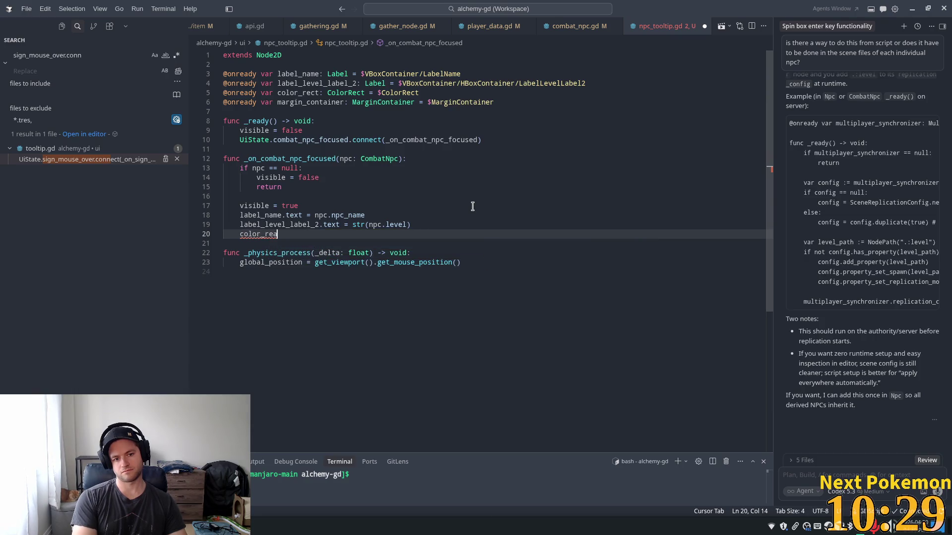
text(si)
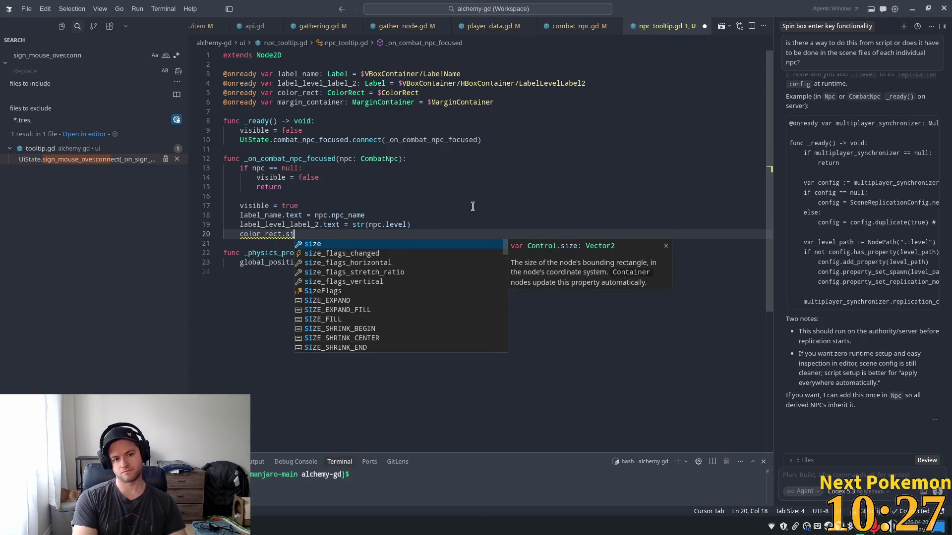
key(Tab)
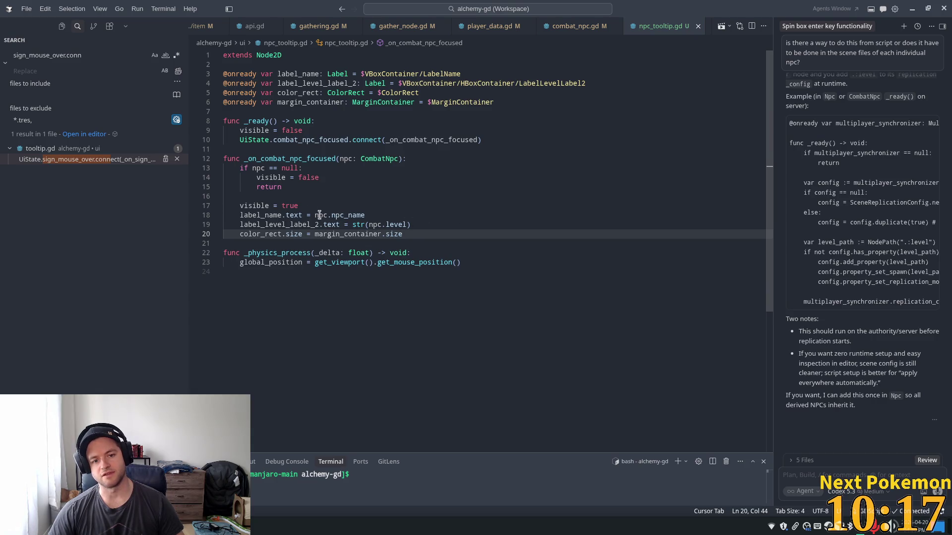
key(shift+Home)
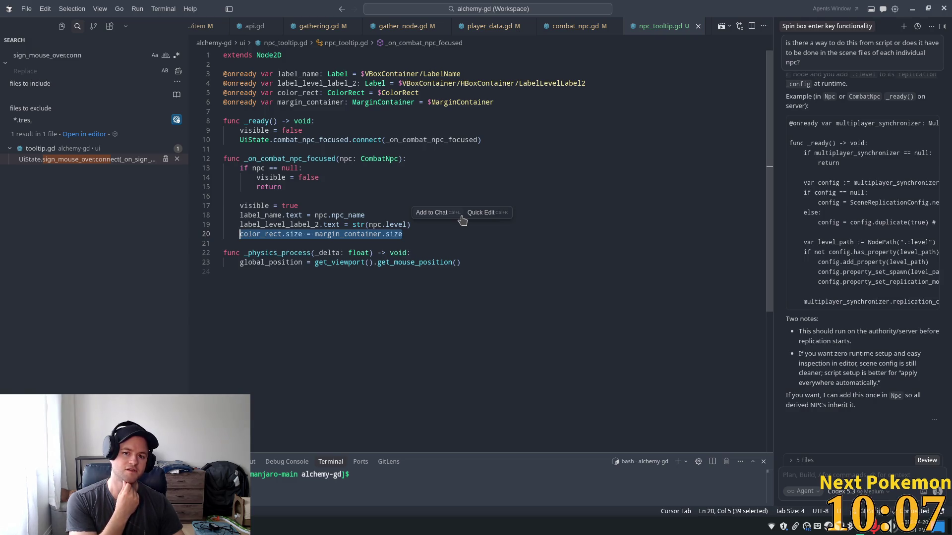
key(alt+Tab)
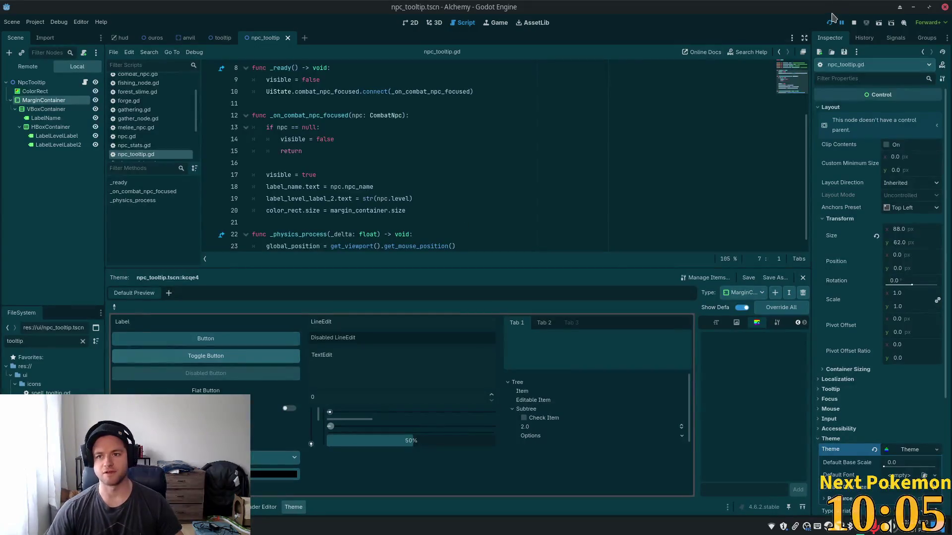
- Run the project and walk the player with S and W until the debugger breaks
click(829, 23)
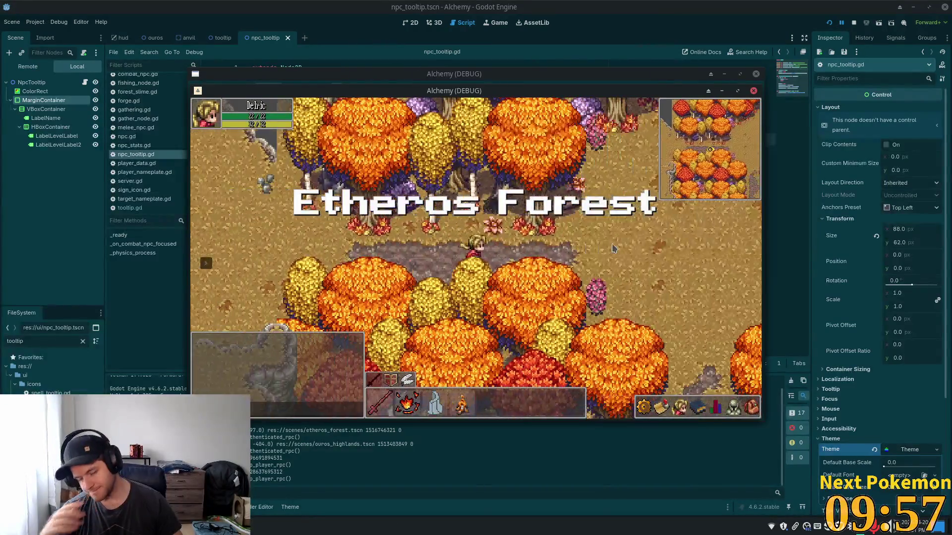
key(s)
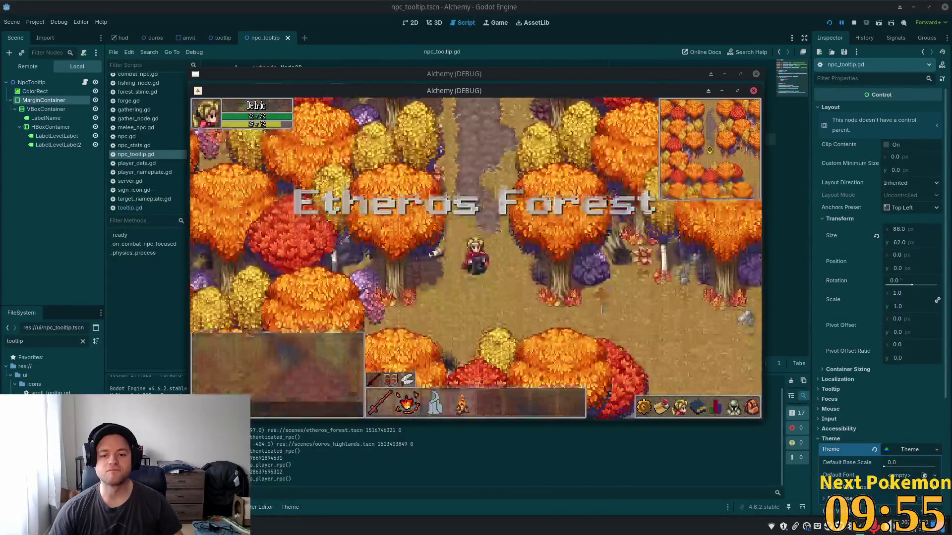
key(w)
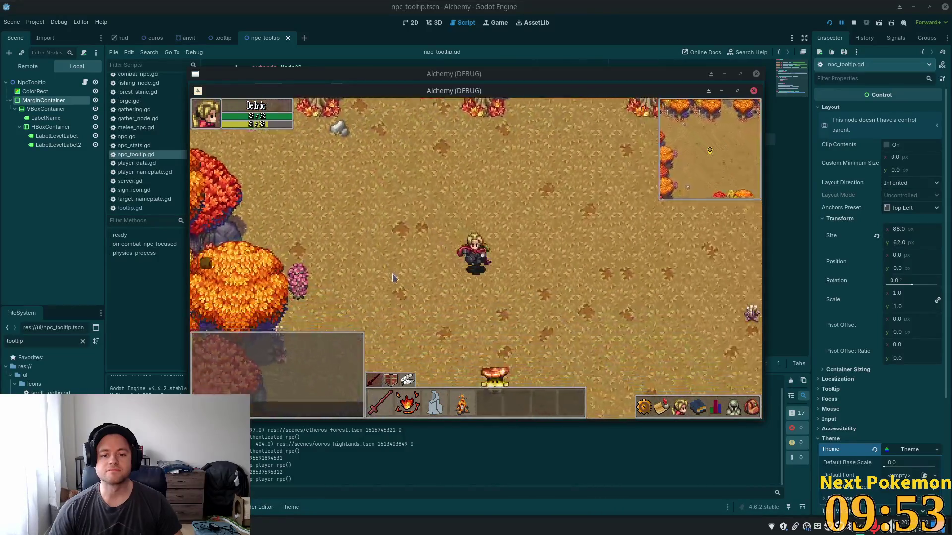
mouse_move(400, 272)
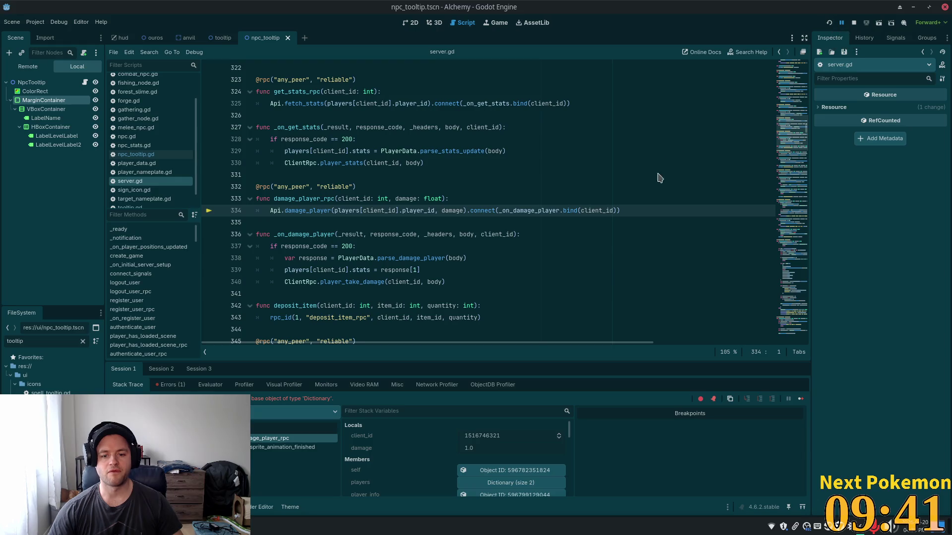
- Relaunch with F5 and trace the null label_name error through the LabelName, MarginContainer and ColorRect nodes
key(F5)
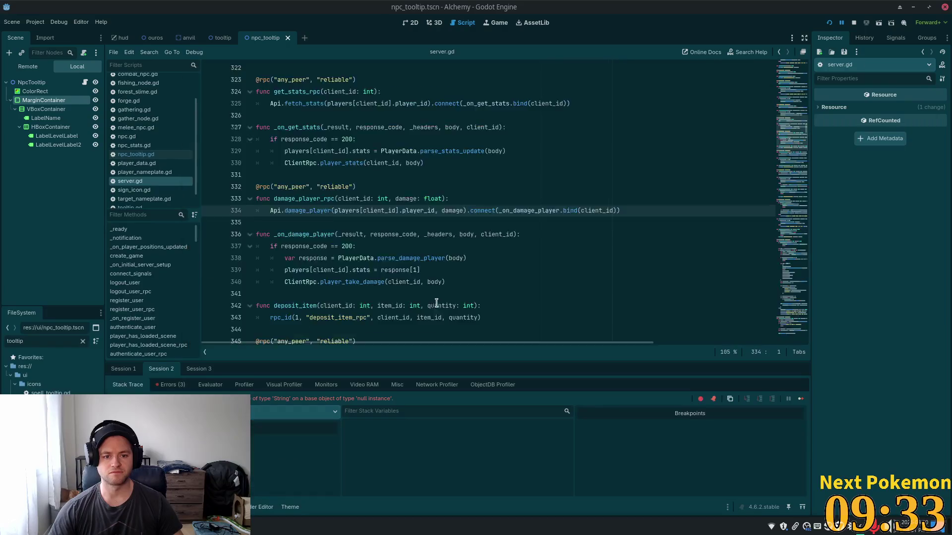
double_click(270, 268)
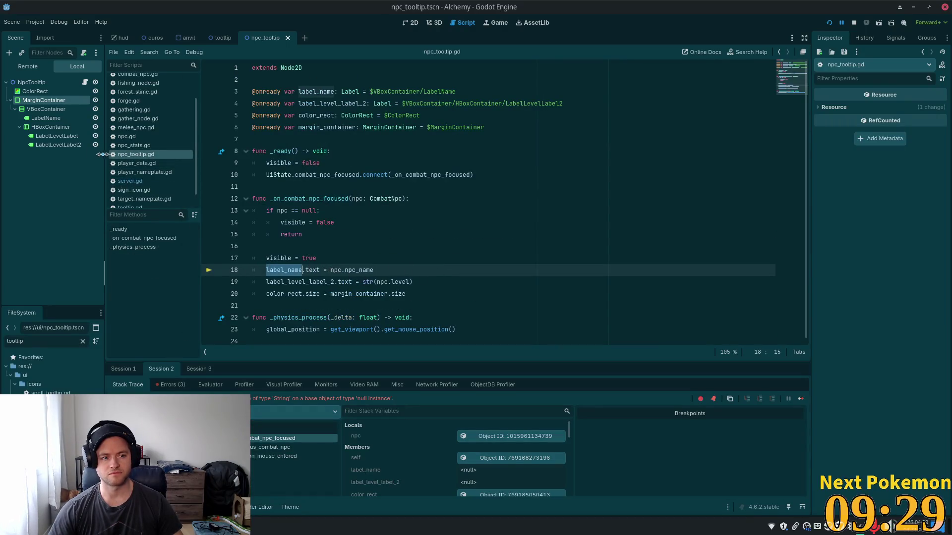
click(48, 119)
click(44, 101)
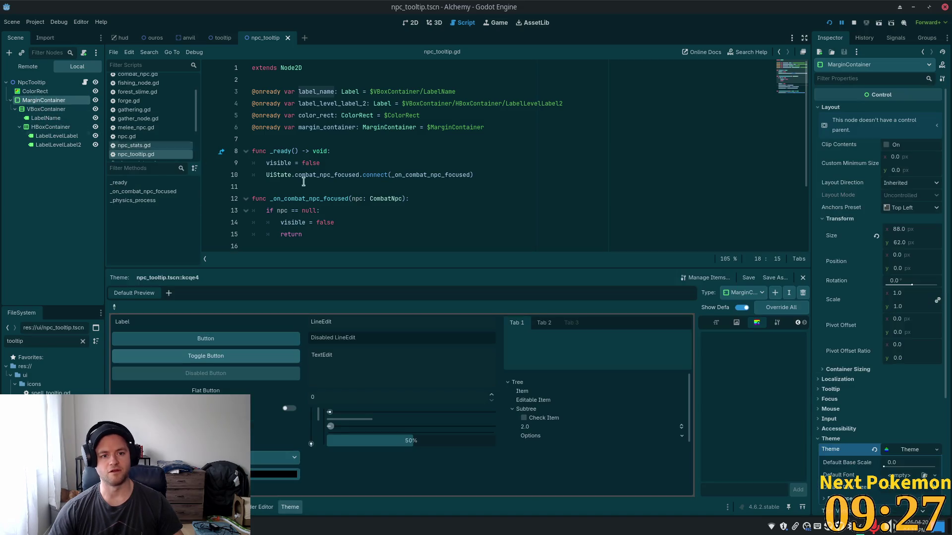
click(35, 92)
click(480, 103)
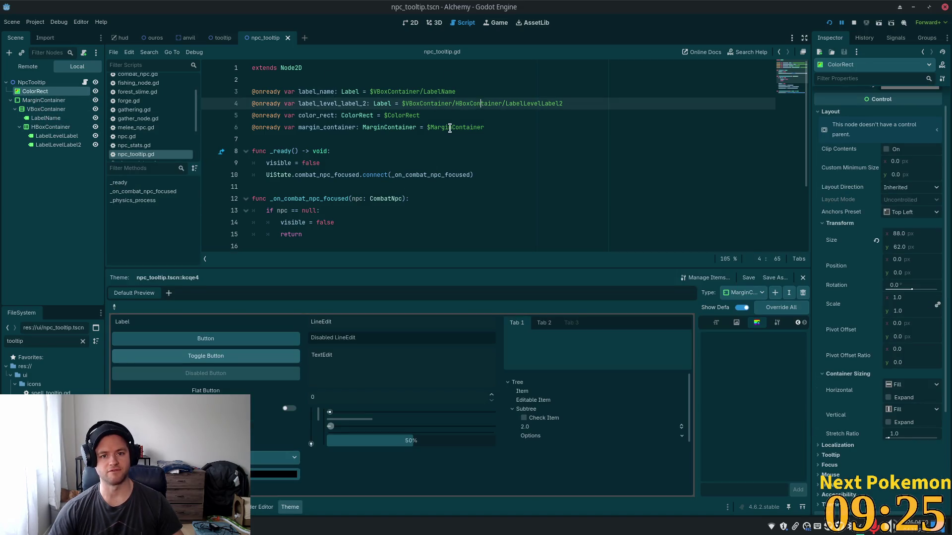
click(449, 128)
drag(491, 130, 419, 126)
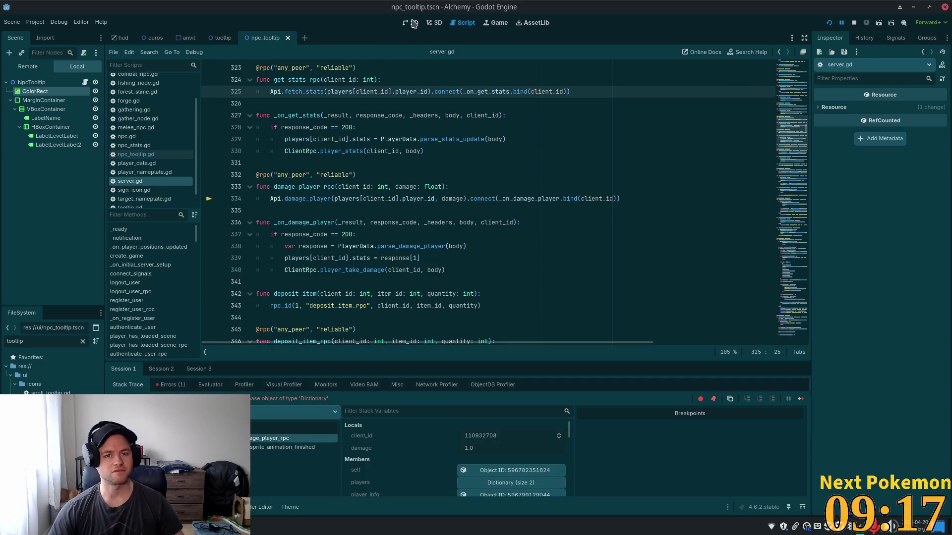
- Prefix the label_level_label_2 node path with MarginContainer/ and comment the line out
click(84, 82)
click(402, 115)
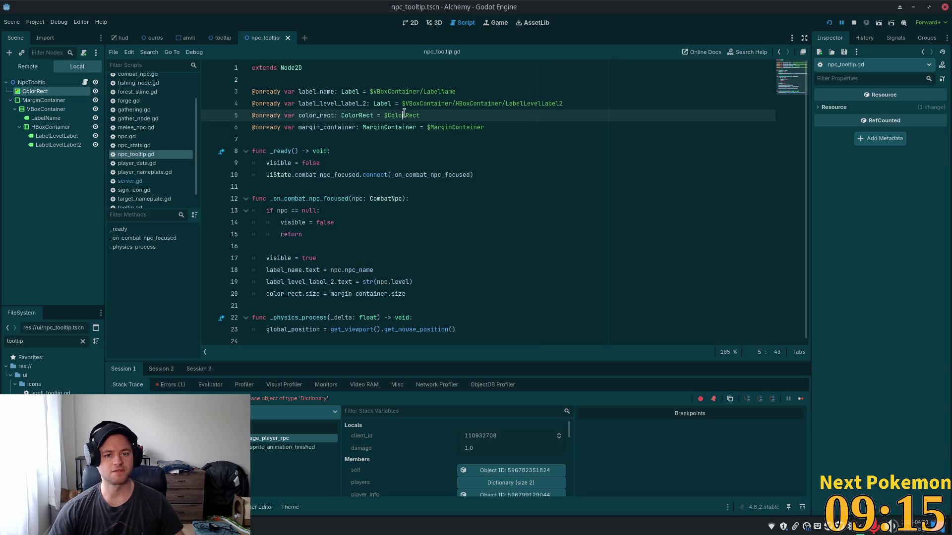
click(429, 128)
click(405, 103)
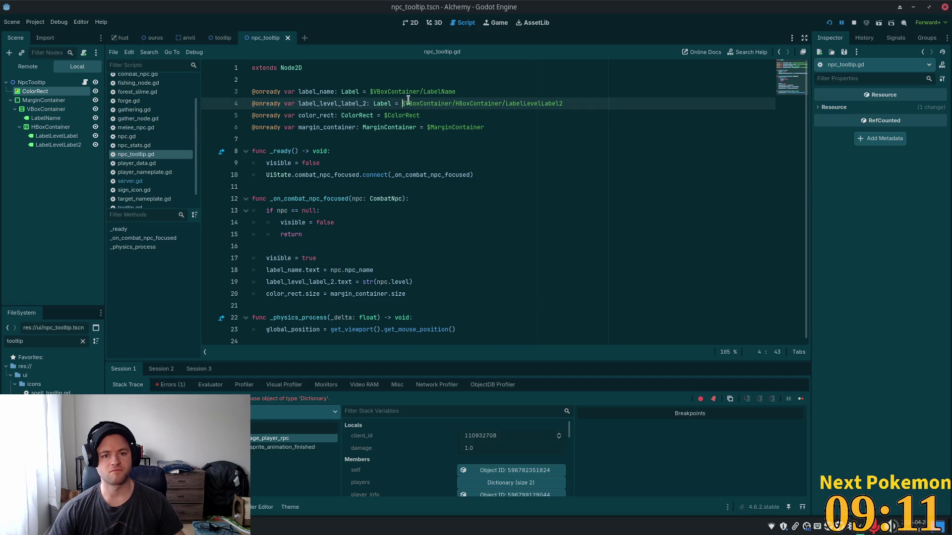
drag(392, 101, 402, 104)
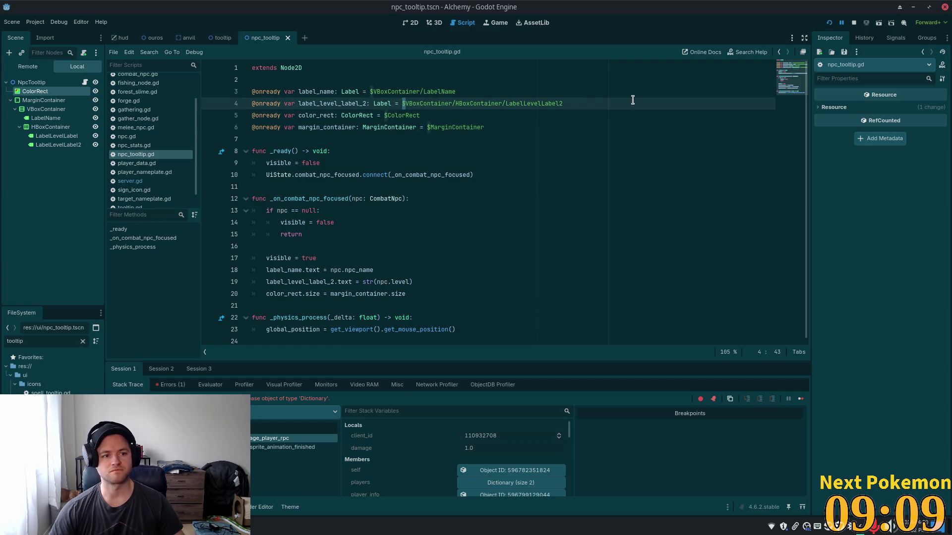
text(MarginContainer/)
key(ctrl+k)
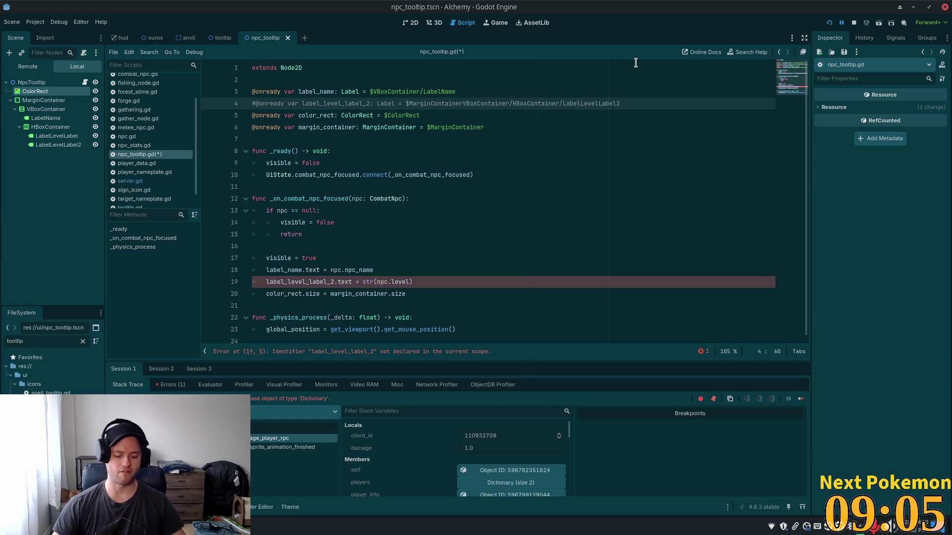
- Uncomment the level label line, prefix the label paths with MarginContainer/, and save
key(Right)
key(Right)
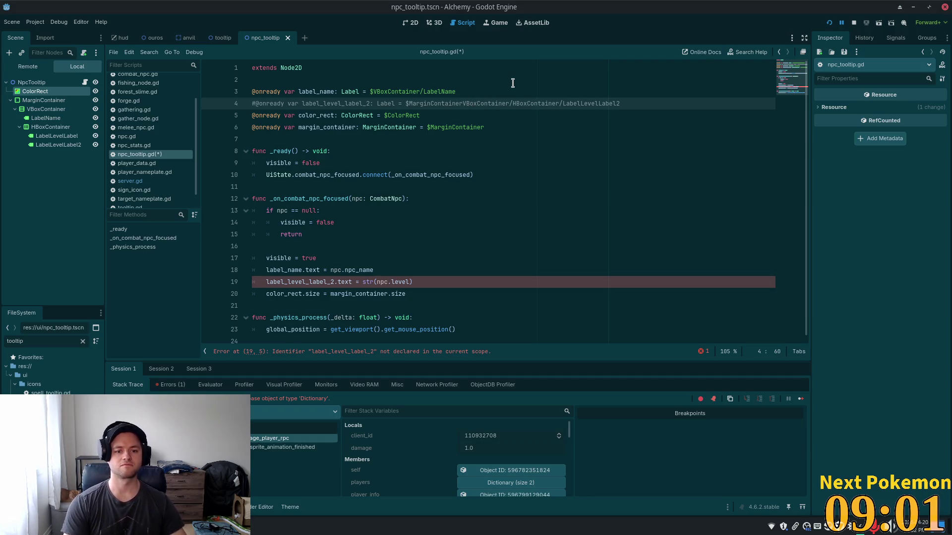
text(/)
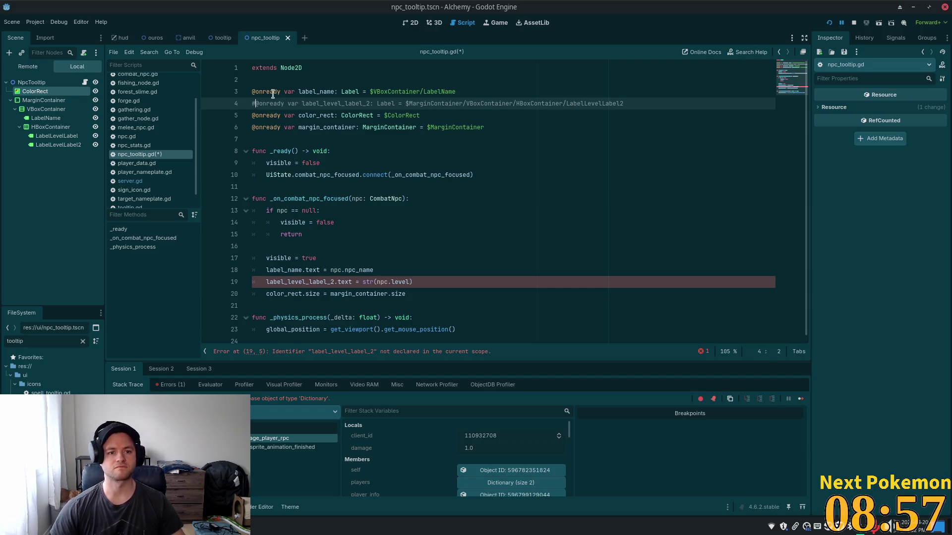
key(BackSpace)
click(370, 91)
text(MarginContainer/$)
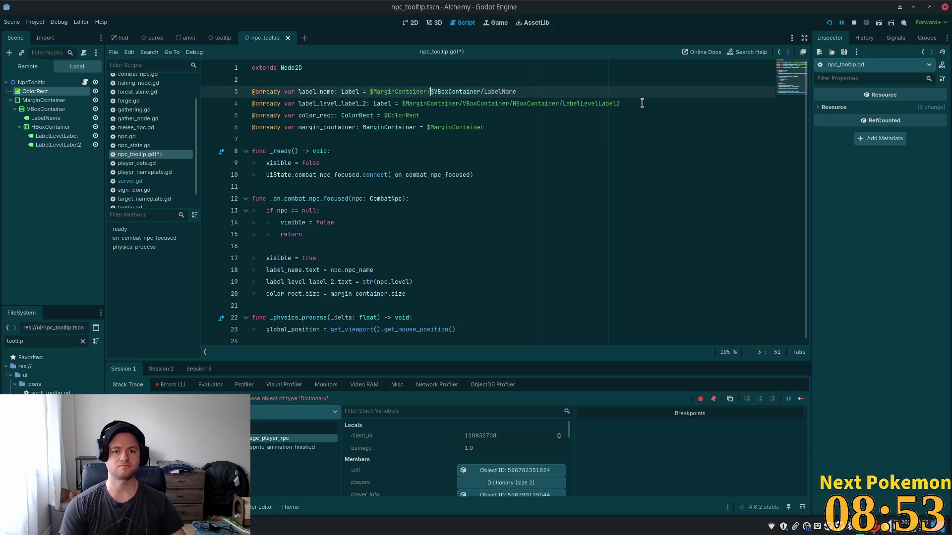
key(ctrl+s)
- Delete the stray $ before VBoxContainer and run the project to test the tooltip
click(504, 128)
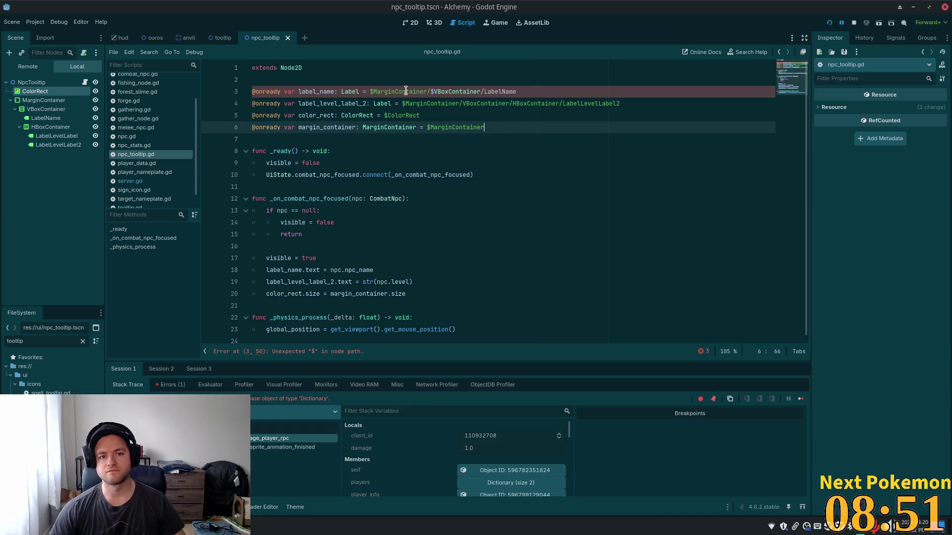
click(434, 92)
key(BackSpace)
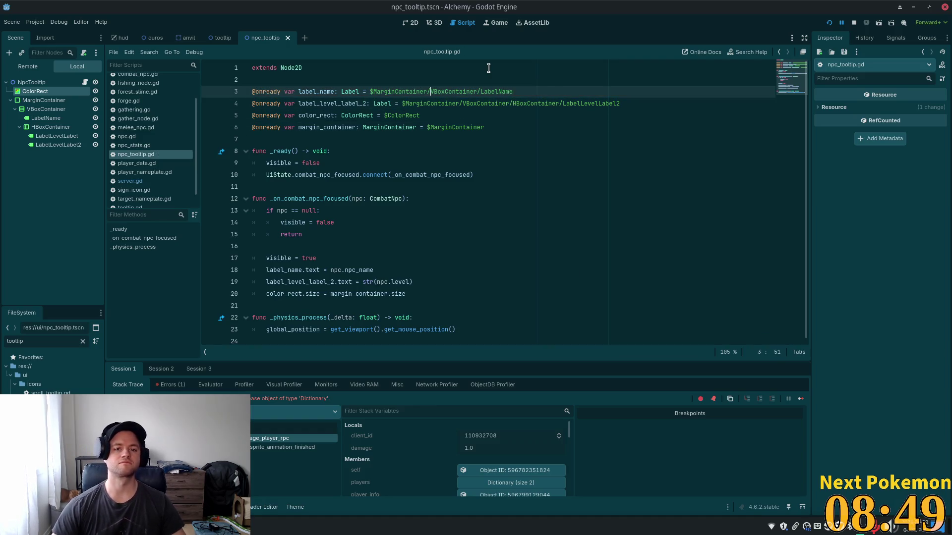
key(Down)
key(Down)
click(827, 24)
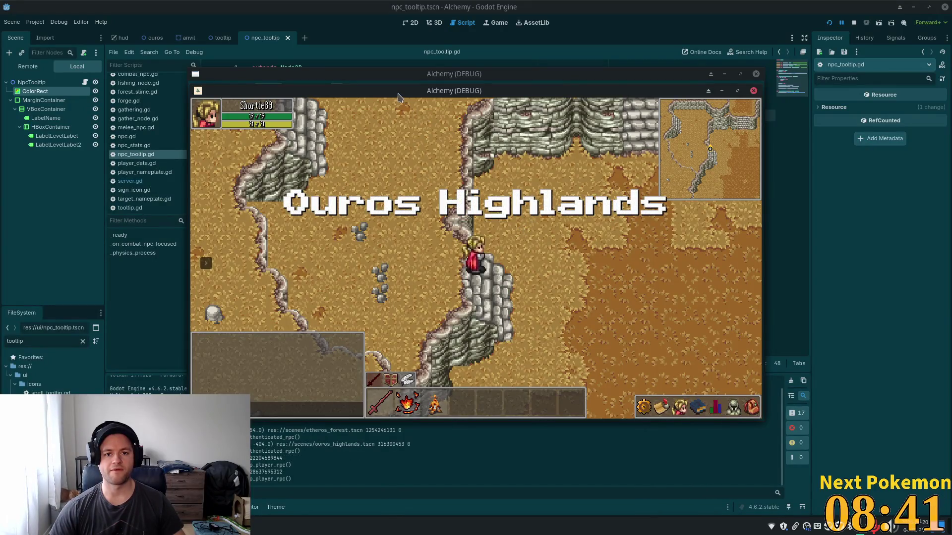
- Move the game window aside, teleport to the Bog, and walk toward the slimes
mouse_move(399, 96)
mouse_down()
mouse_move(523, 171)
mouse_move(519, 196)
mouse_up()
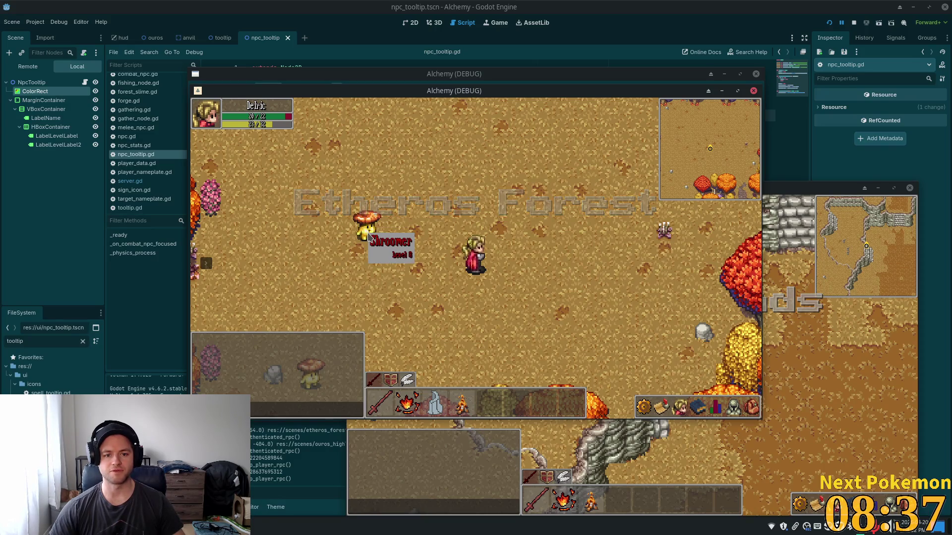
key(d)
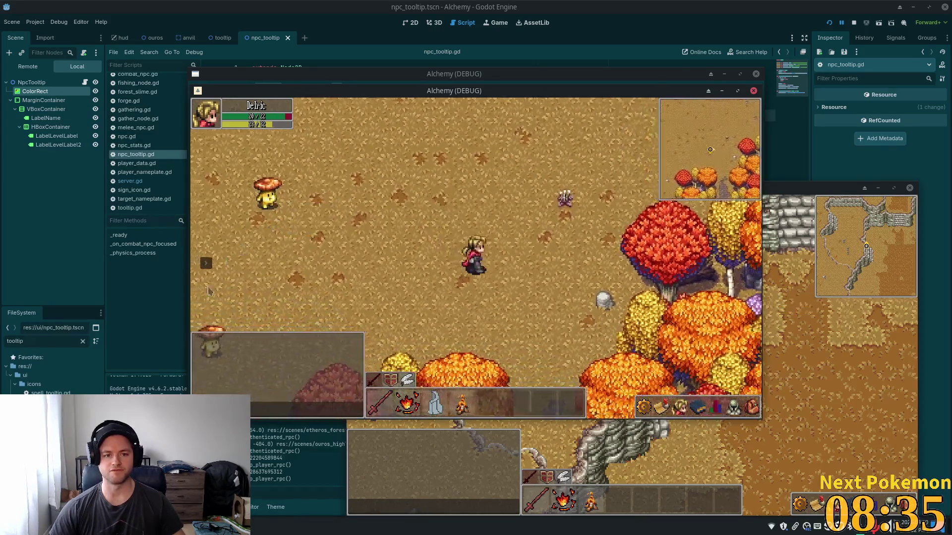
click(259, 275)
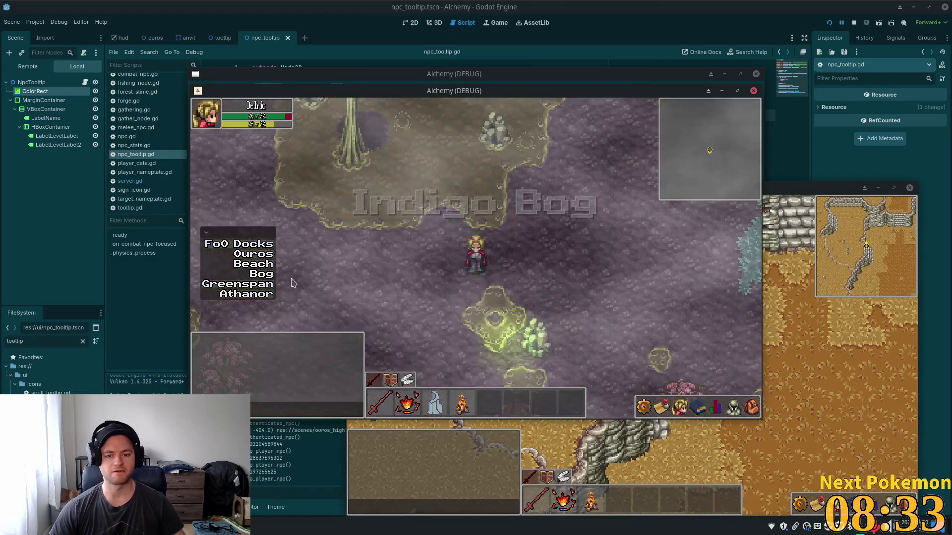
key(s)
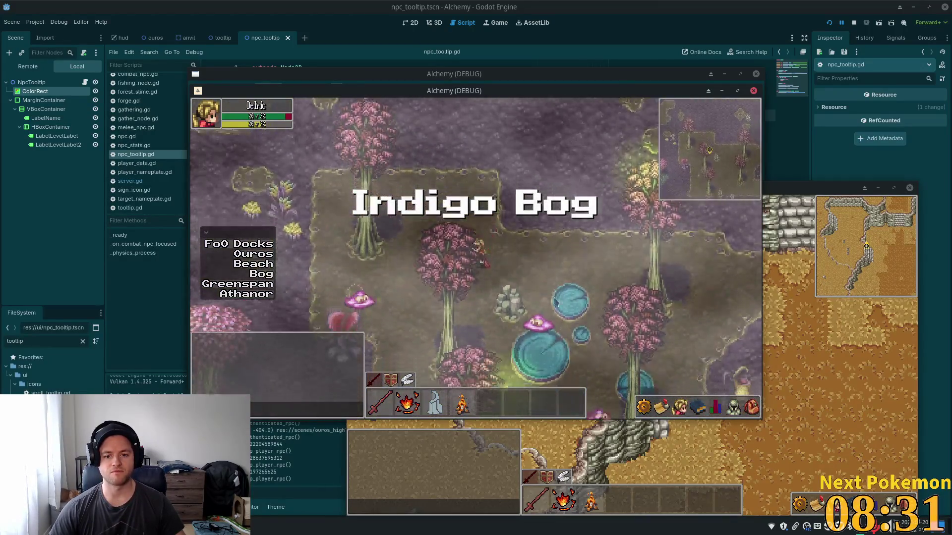
mouse_move(593, 348)
key(a)
key(s)
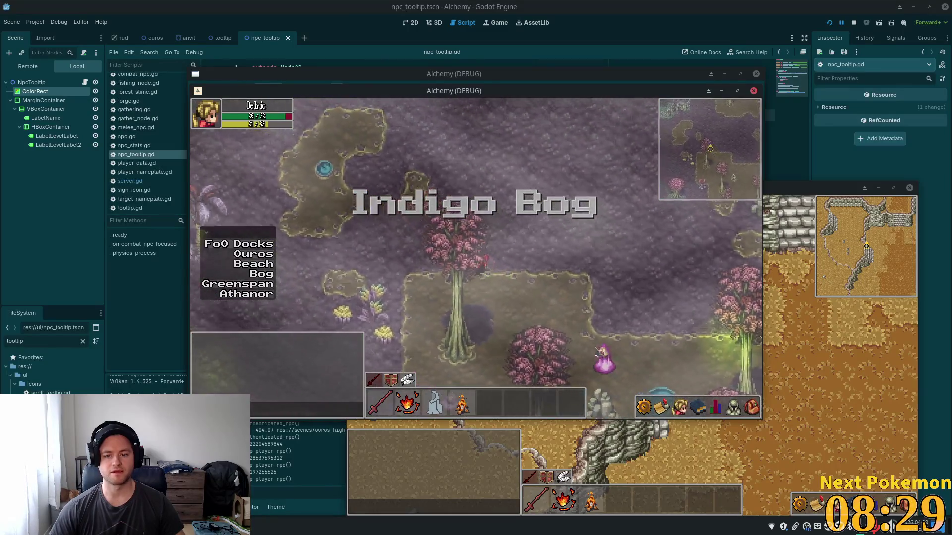
mouse_move(650, 254)
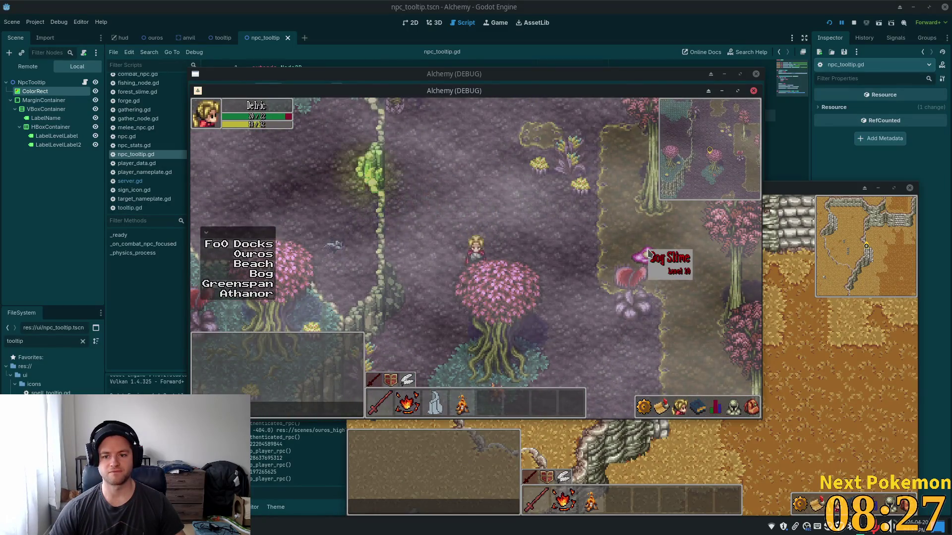
key(s)
key(a)
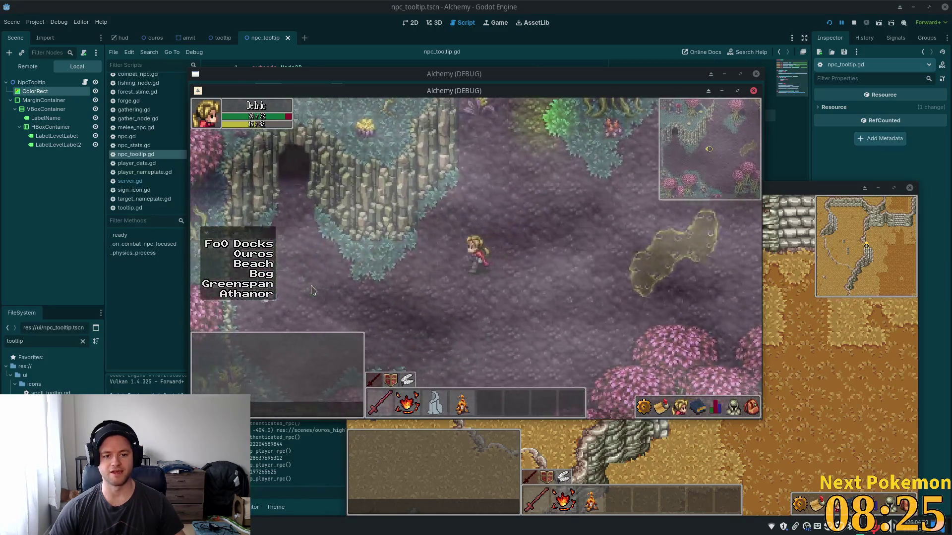
- Walk through the Bog Cave past the Froglins to check their tooltips
key(w)
key(a)
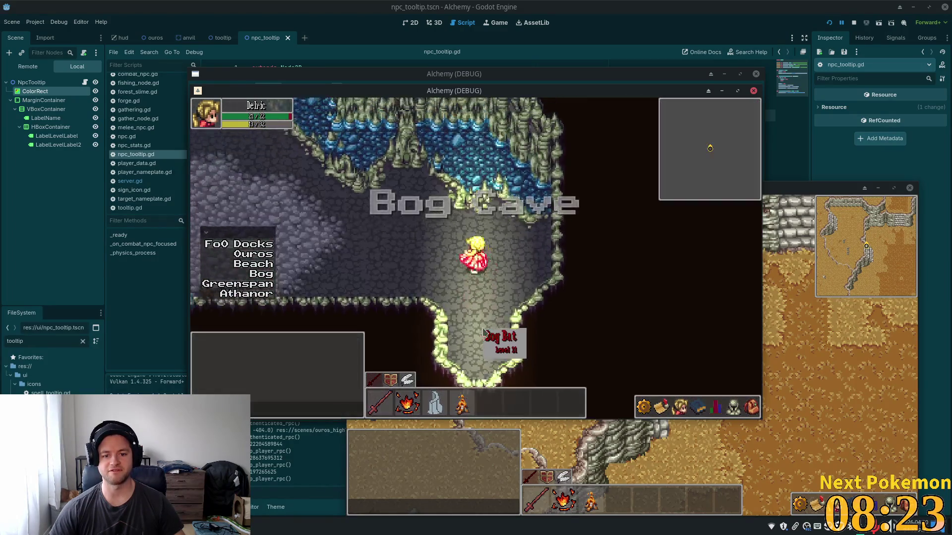
key(w)
key(a)
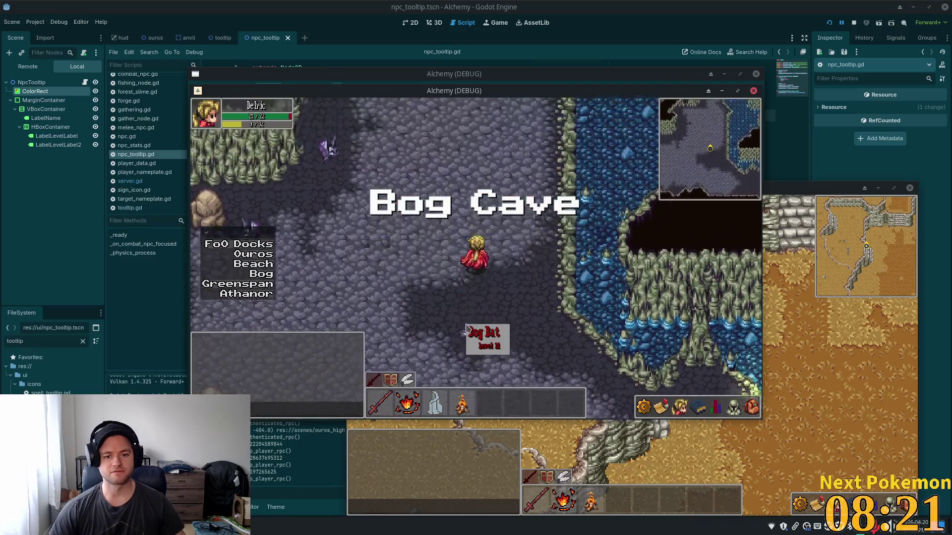
key(a)
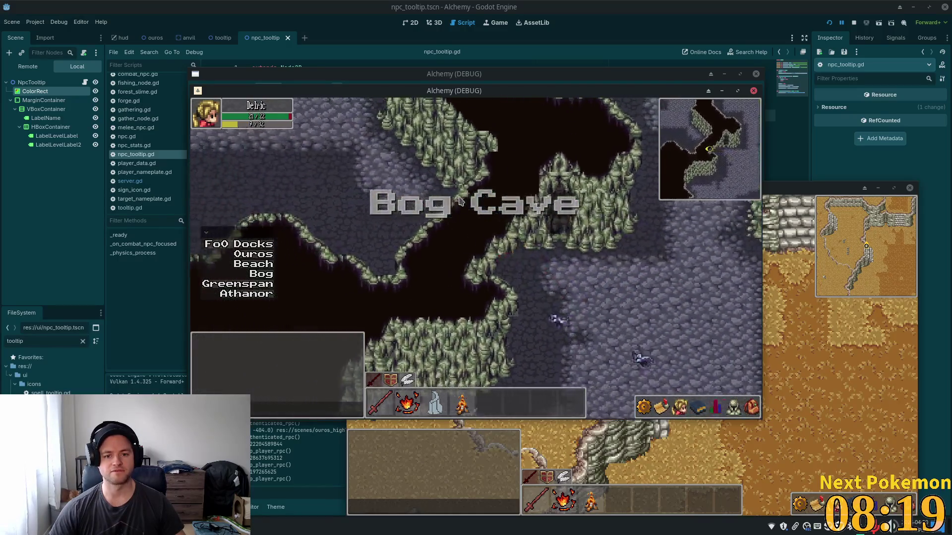
key(w)
key(a)
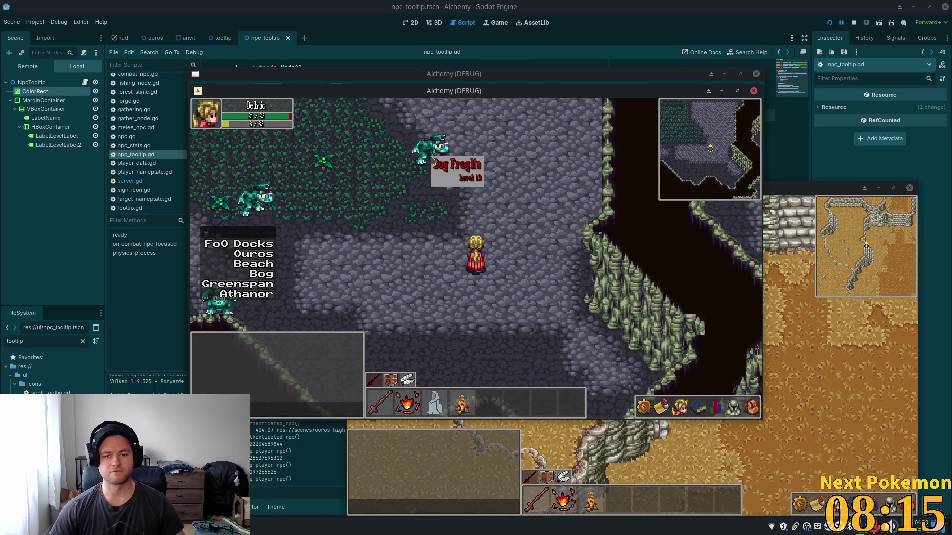
key(a)
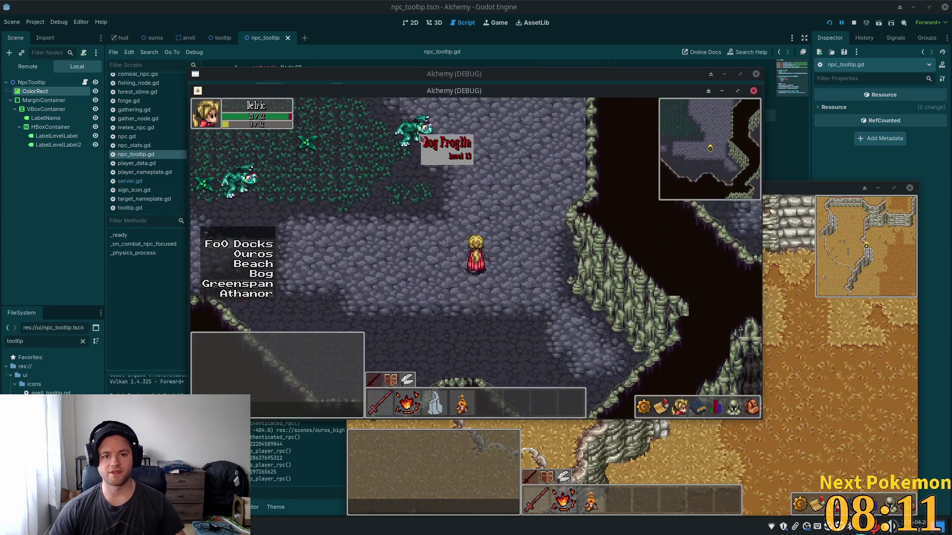
key(d)
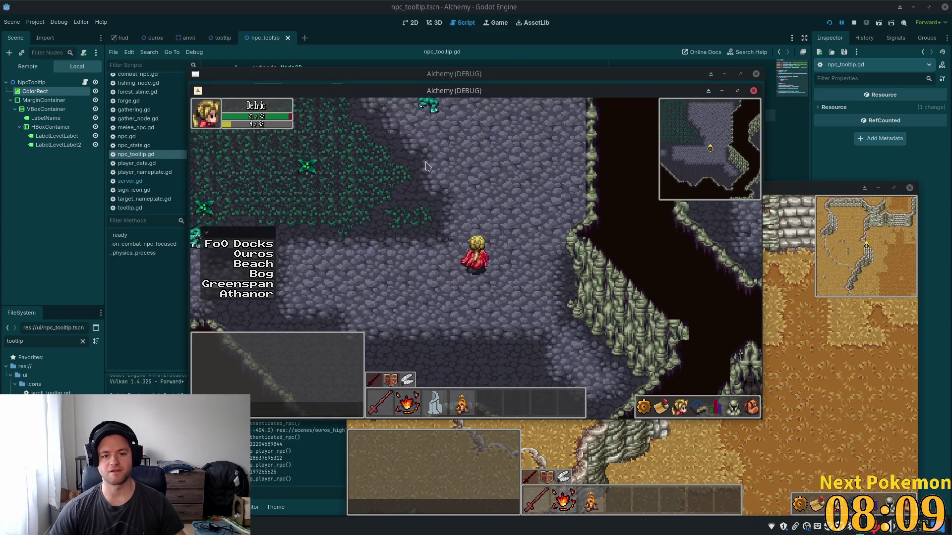
key(w)
key(w)
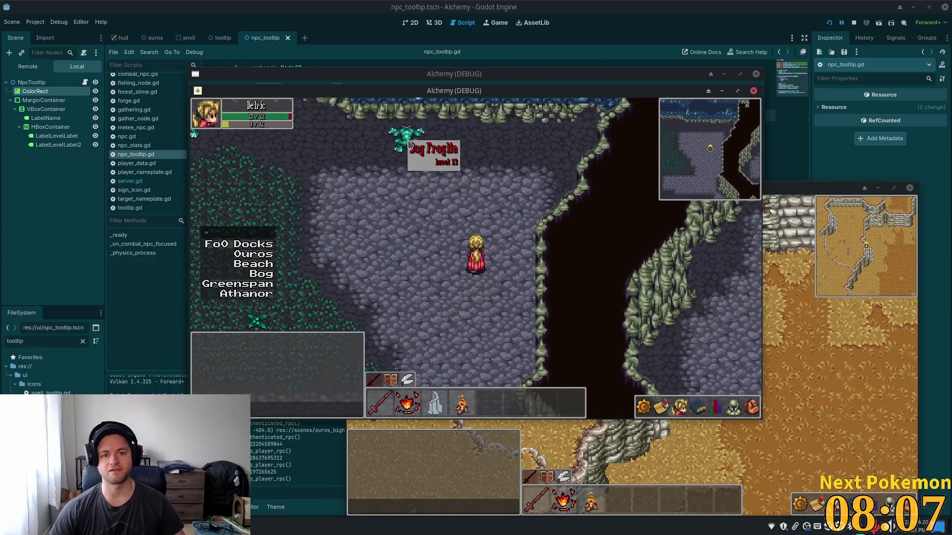
key(s)
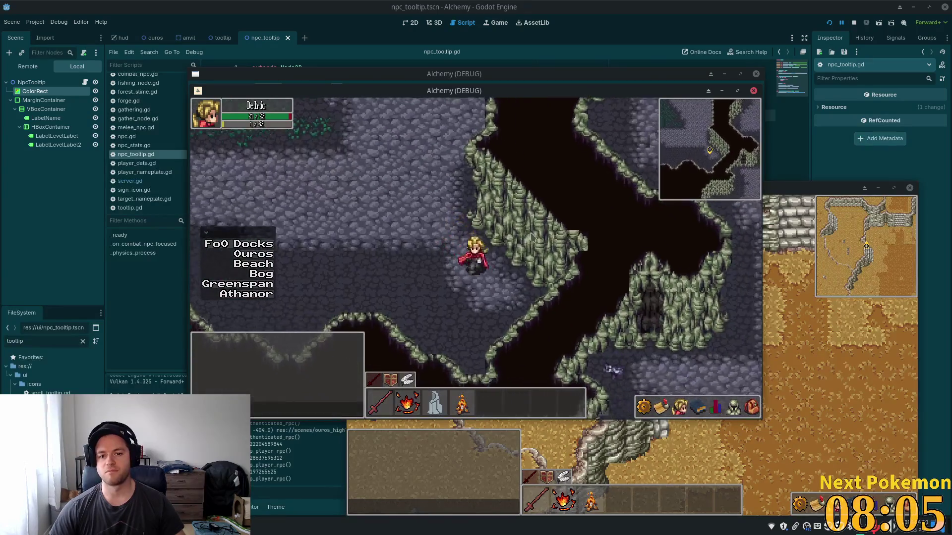
key(a)
key(s)
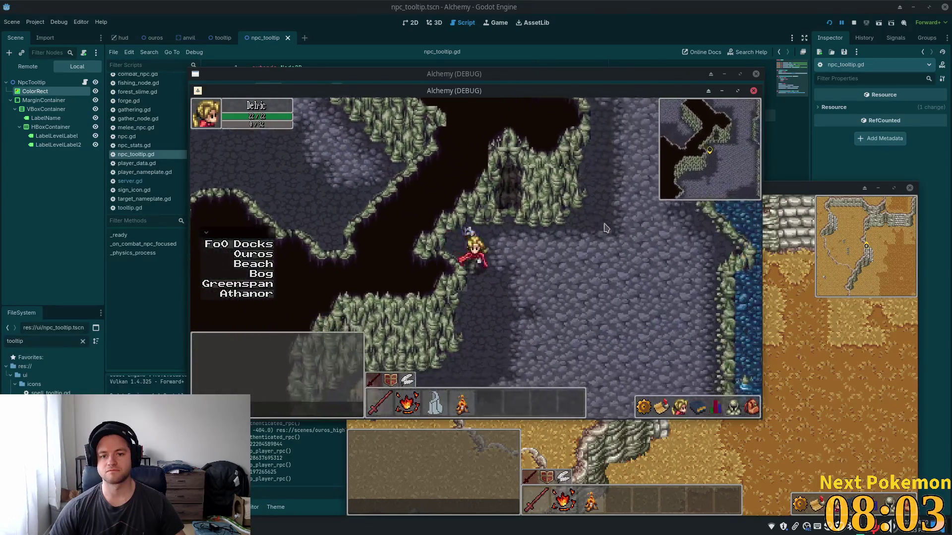
key(a)
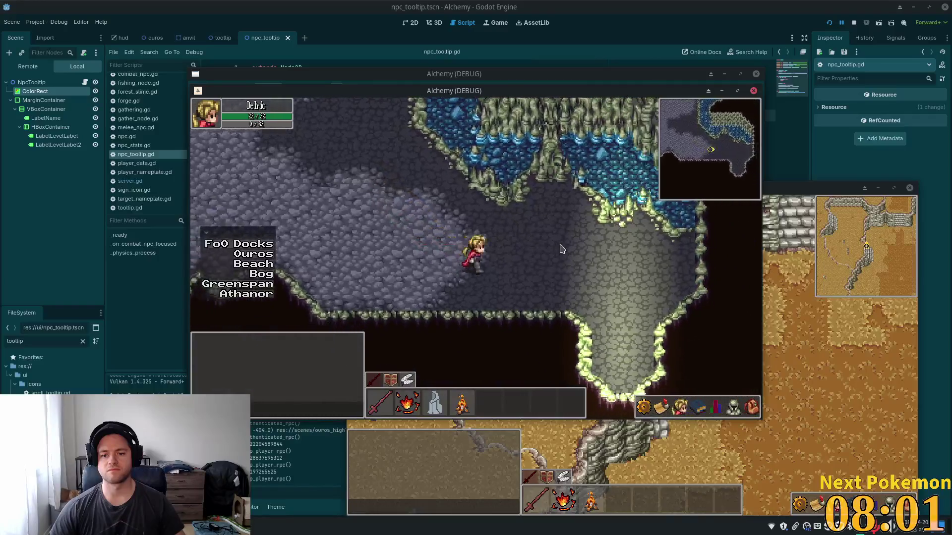
- Leave the cave, walk around Indigo Bog, then bring the editor back to the front
key(s)
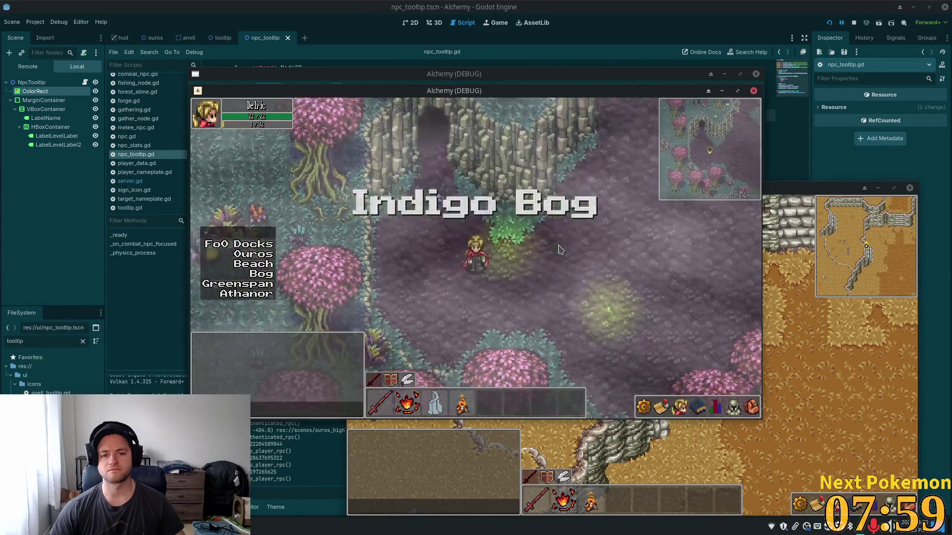
key(w)
key(s)
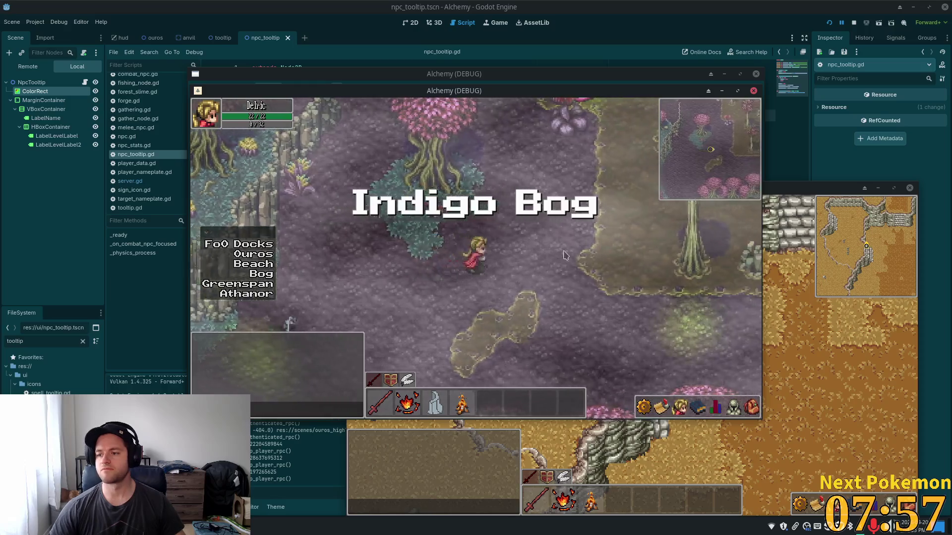
key(d)
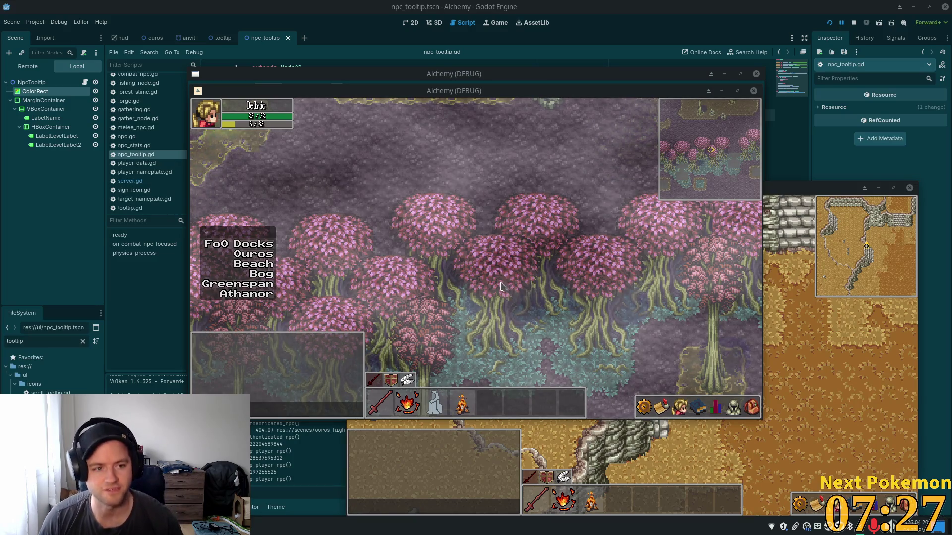
click(585, 4)
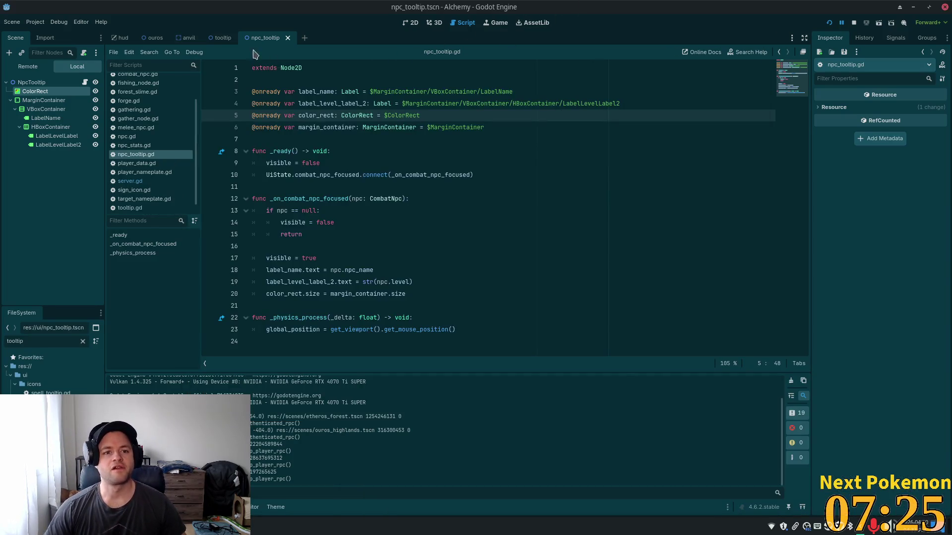
- Center the tooltip on the canvas and select the ColorRect background node
click(410, 23)
scroll(510, 199, up, 4)
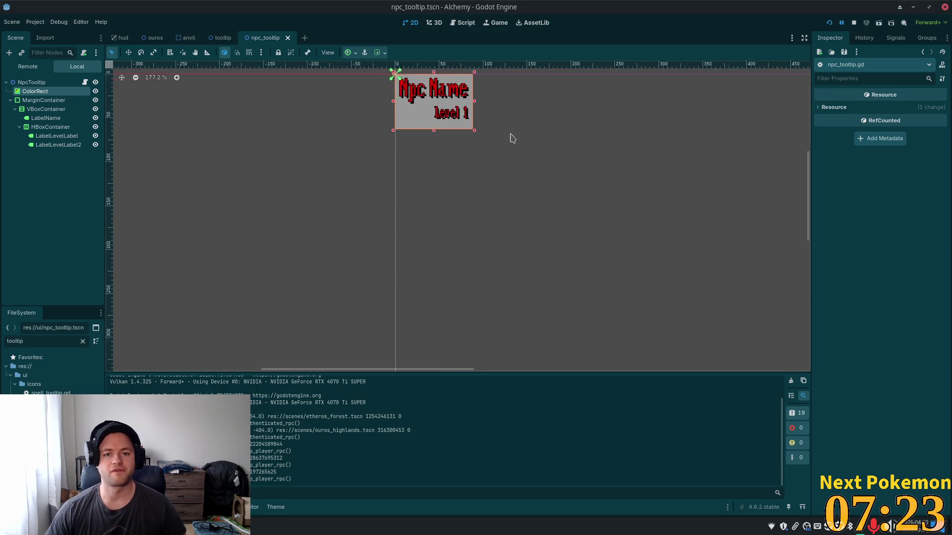
drag(472, 146, 536, 278)
scroll(155, 187, up, 3)
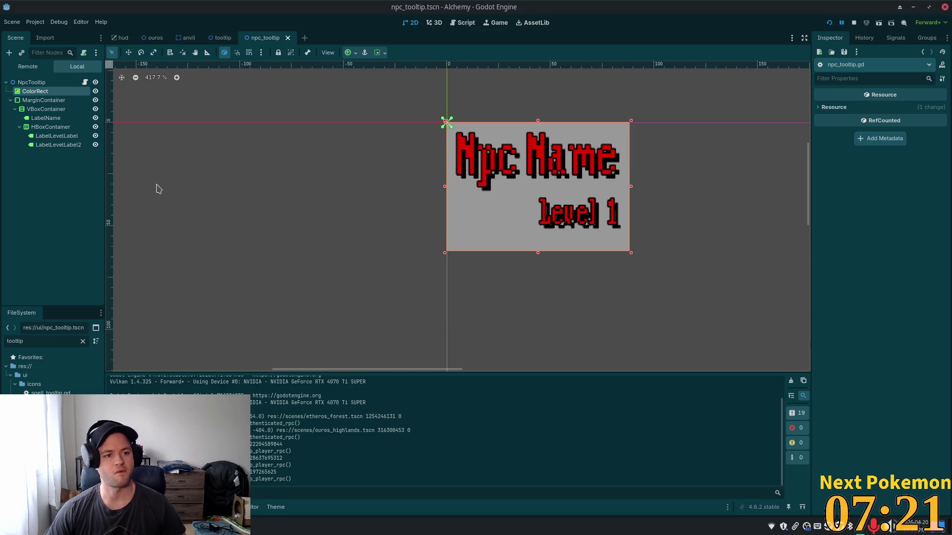
scroll(149, 181, down, 3)
click(34, 91)
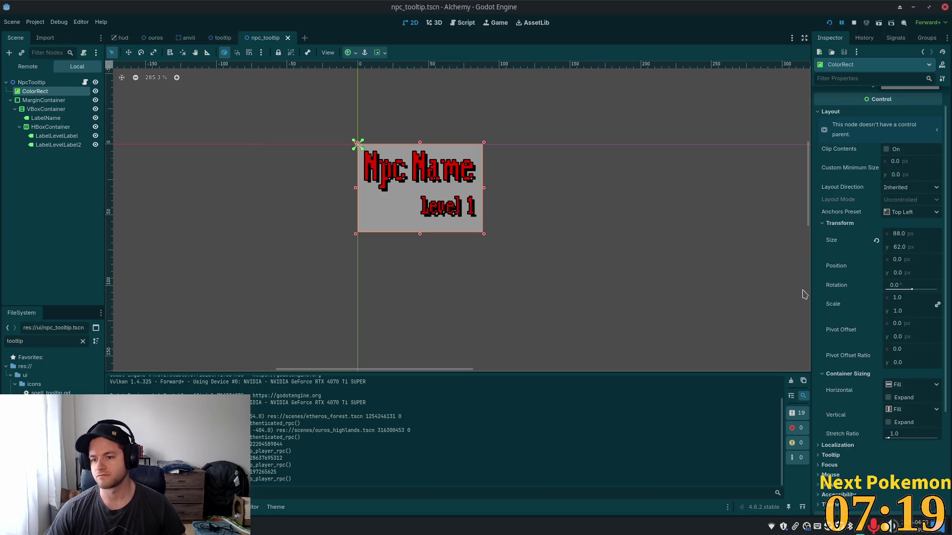
scroll(845, 369, down, 5)
- Create a New Theme in the ColorRect's Theme field and open it for editing
click(872, 365)
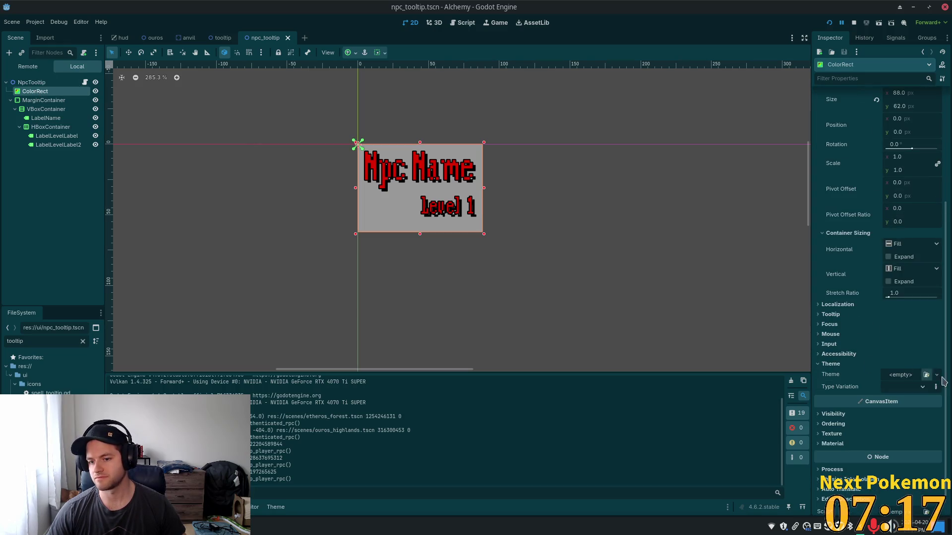
click(907, 376)
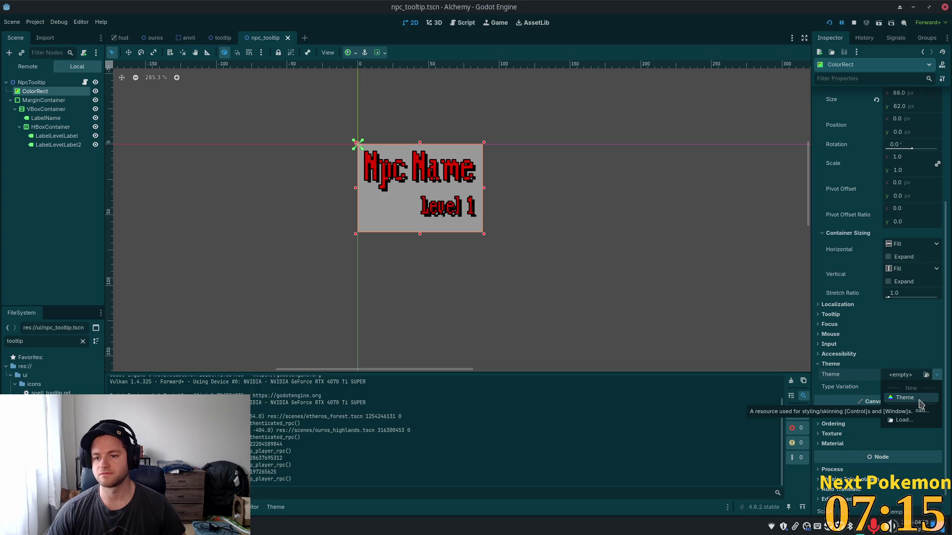
click(846, 398)
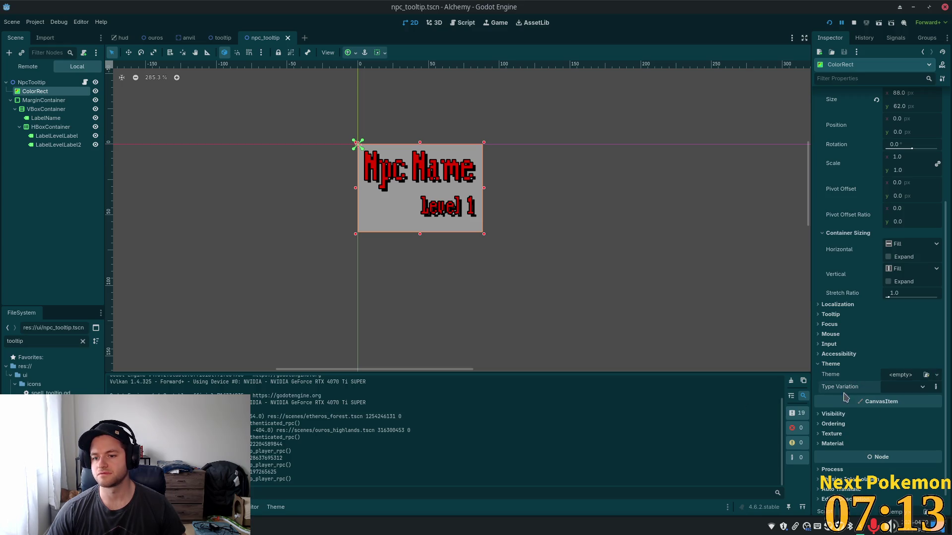
scroll(868, 361, up, 5)
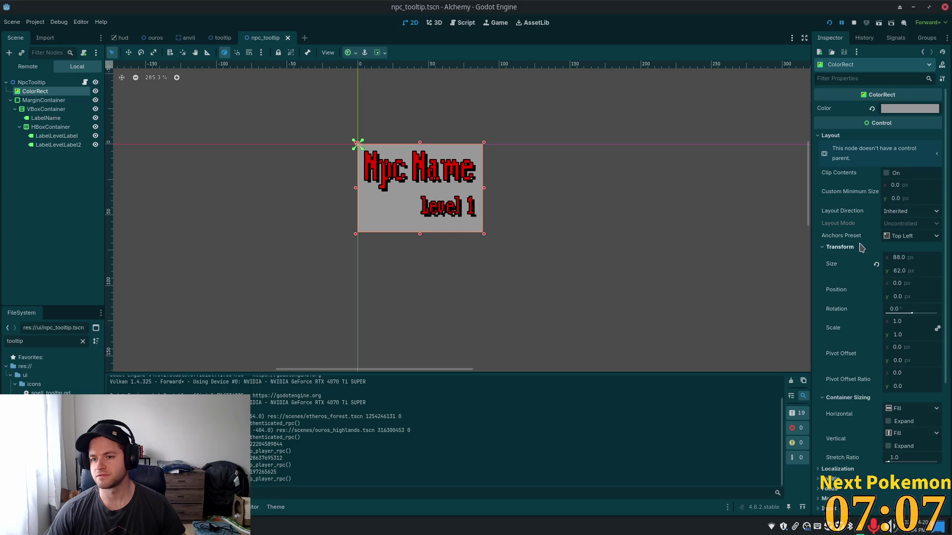
scroll(875, 216, down, 5)
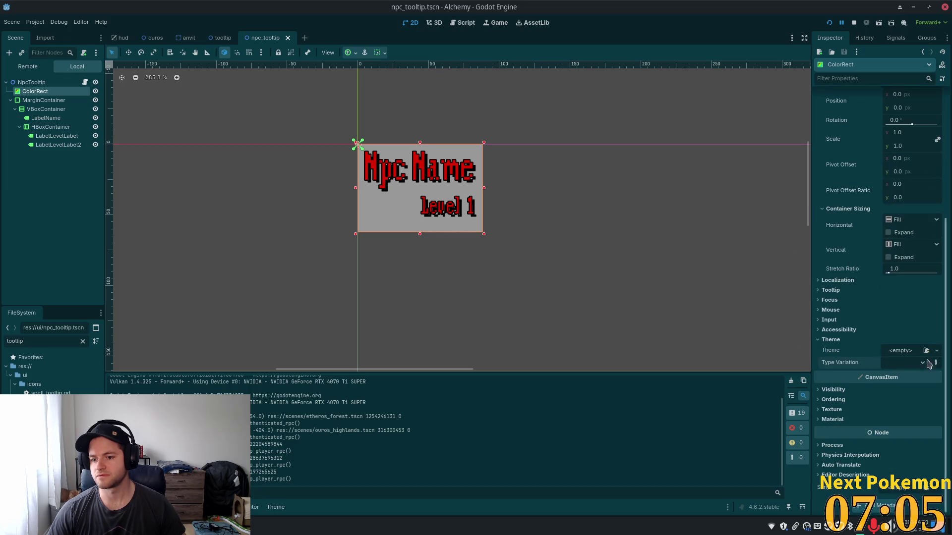
click(901, 351)
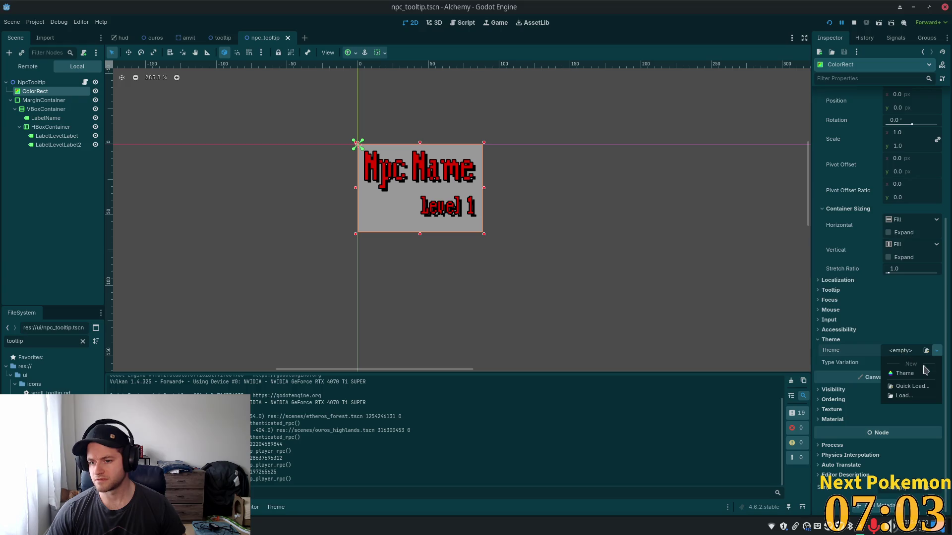
click(905, 374)
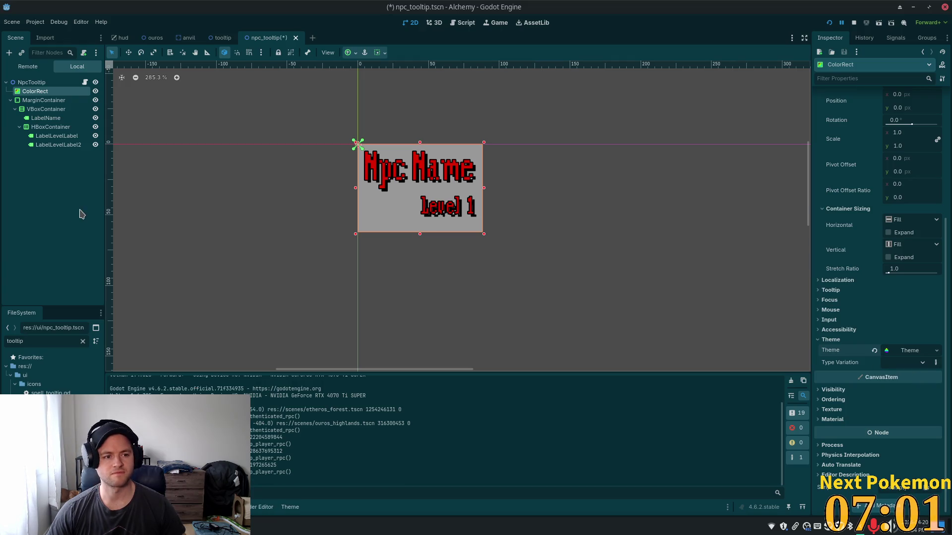
click(904, 353)
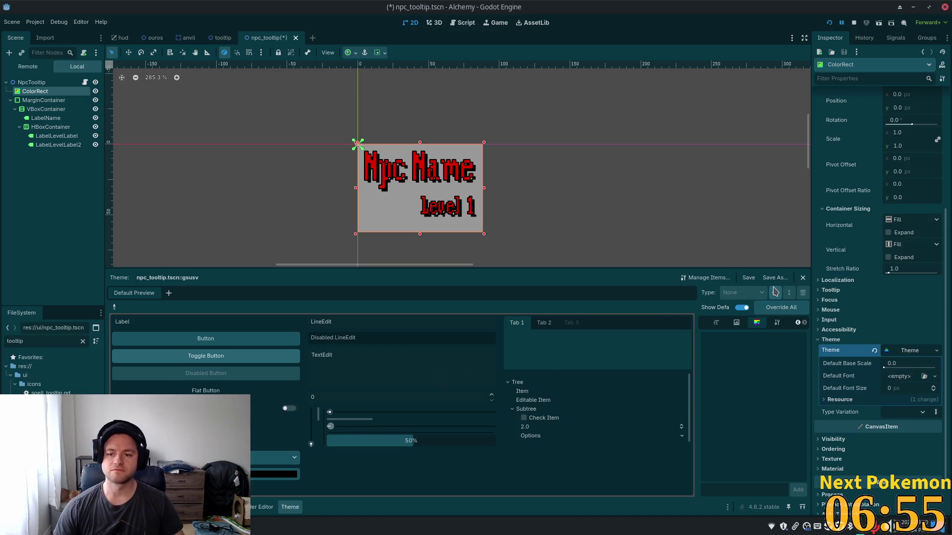
- Try adding a 'color' item type, cancel, and explore the theme preview's Options and Check Item rows
click(774, 293)
text(color)
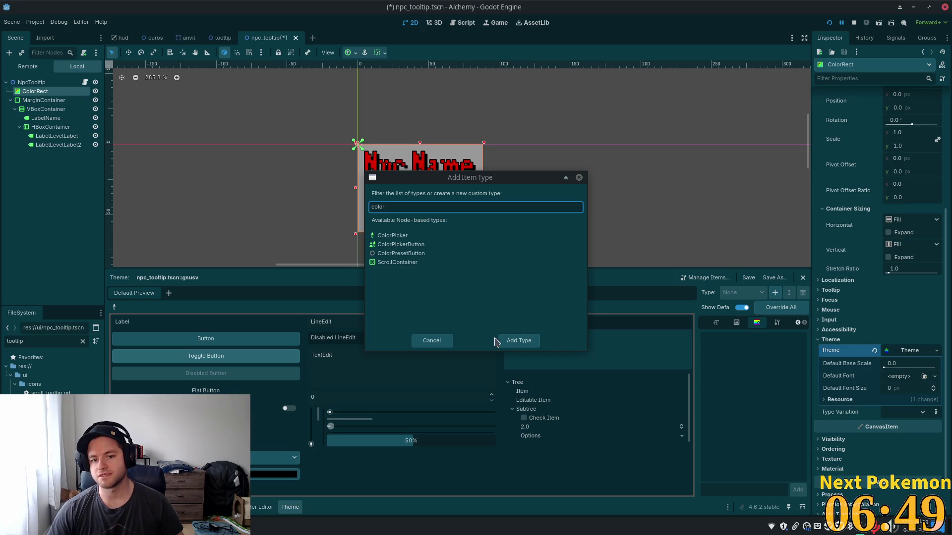
click(432, 341)
scroll(905, 342, up, 5)
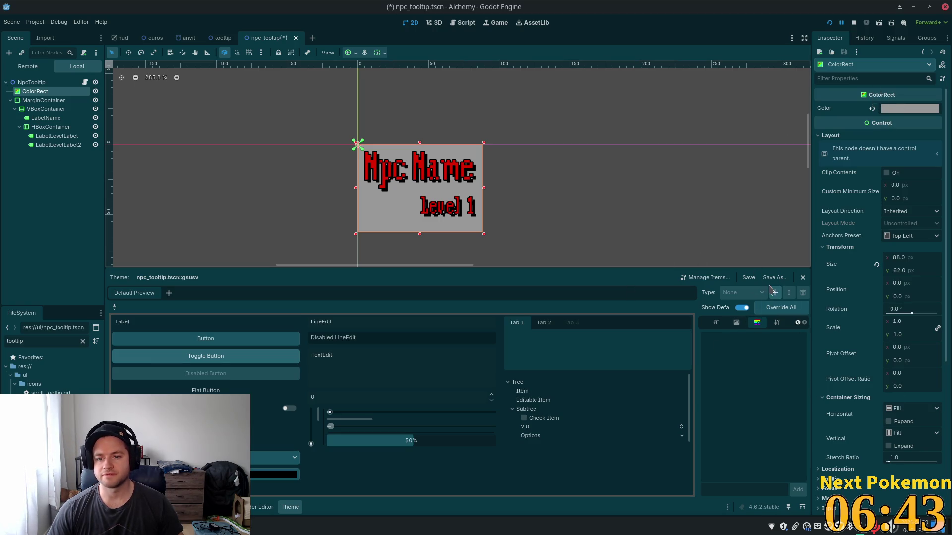
click(629, 441)
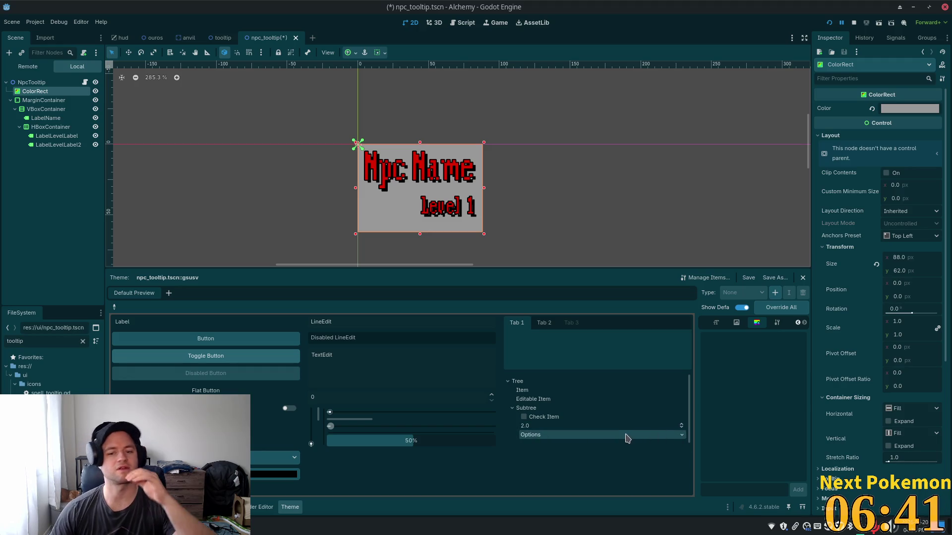
click(619, 420)
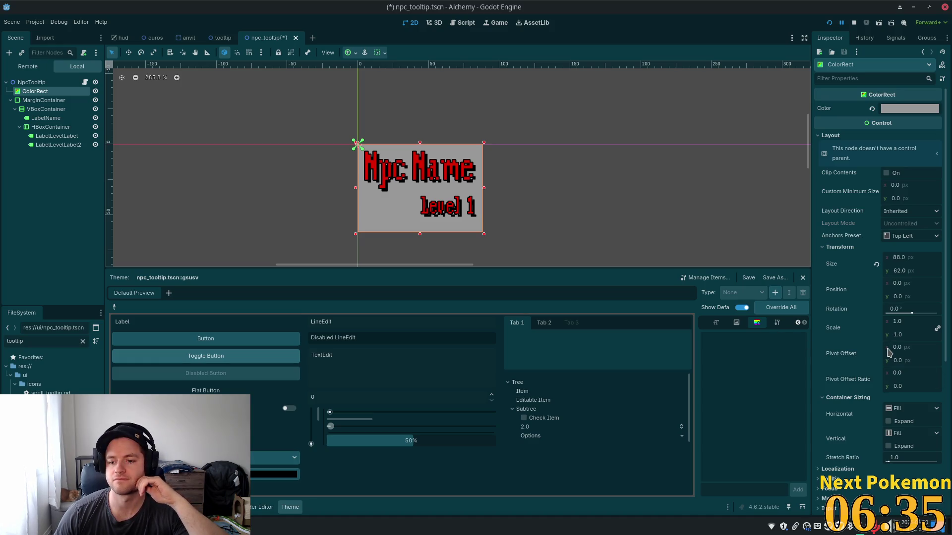
scroll(887, 356, down, 3)
click(875, 370)
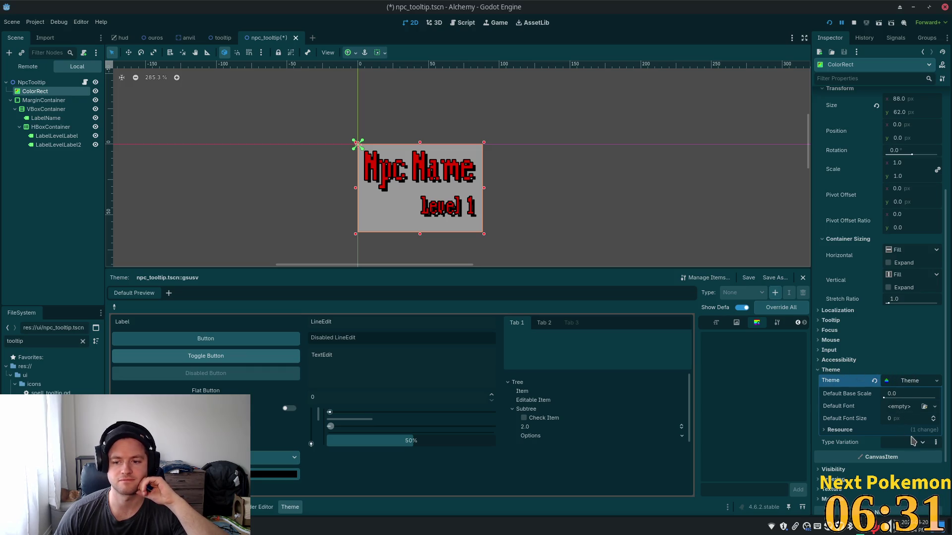
scroll(885, 451, down, 3)
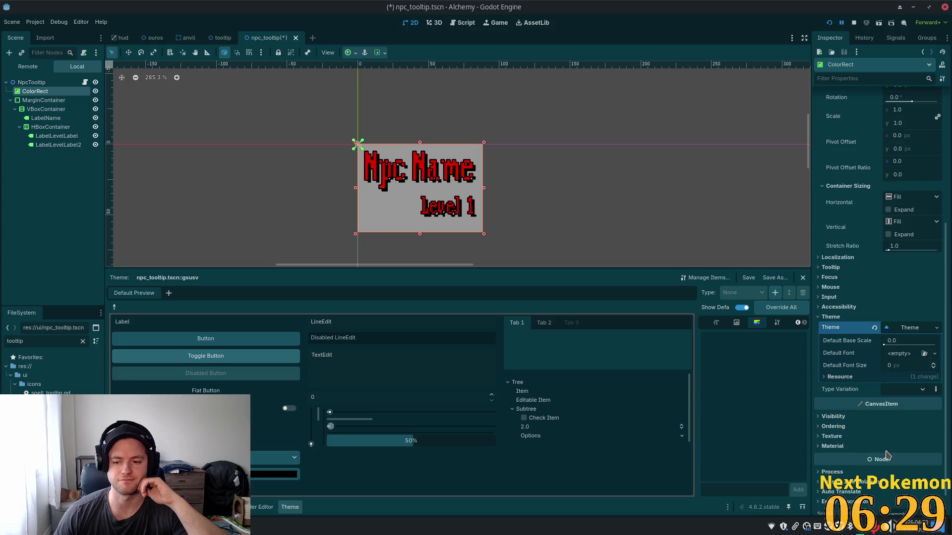
scroll(886, 454, down, 1)
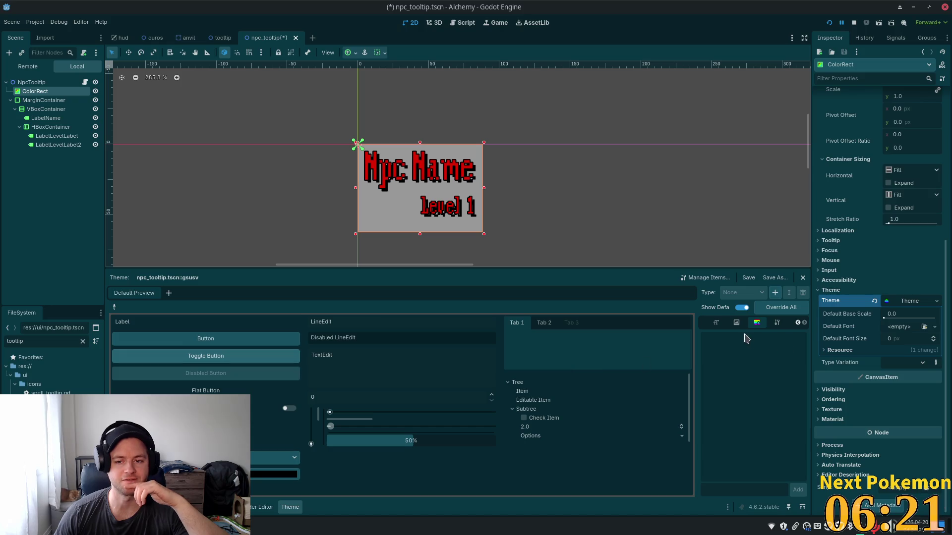
- Search the Add Item Type list for control, rect, color and container, then close it unchanged
click(775, 293)
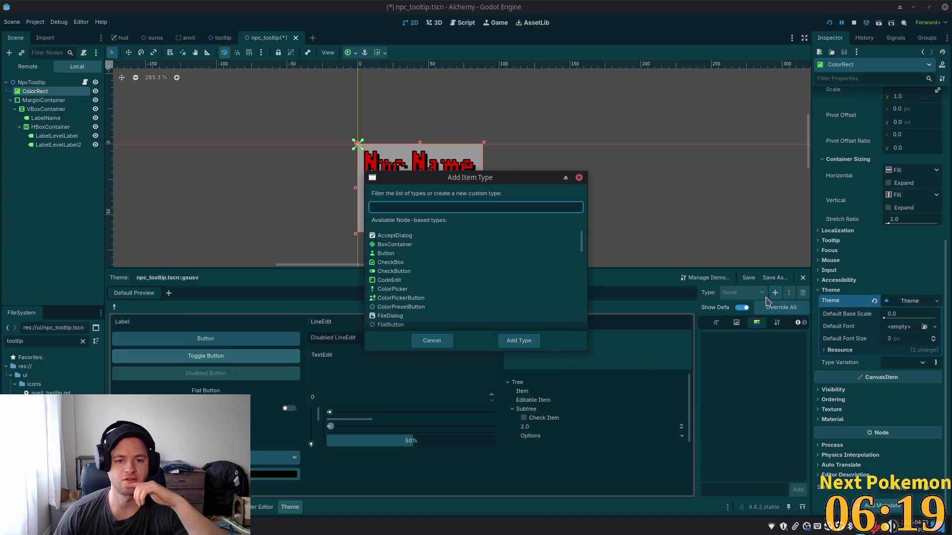
text(control)
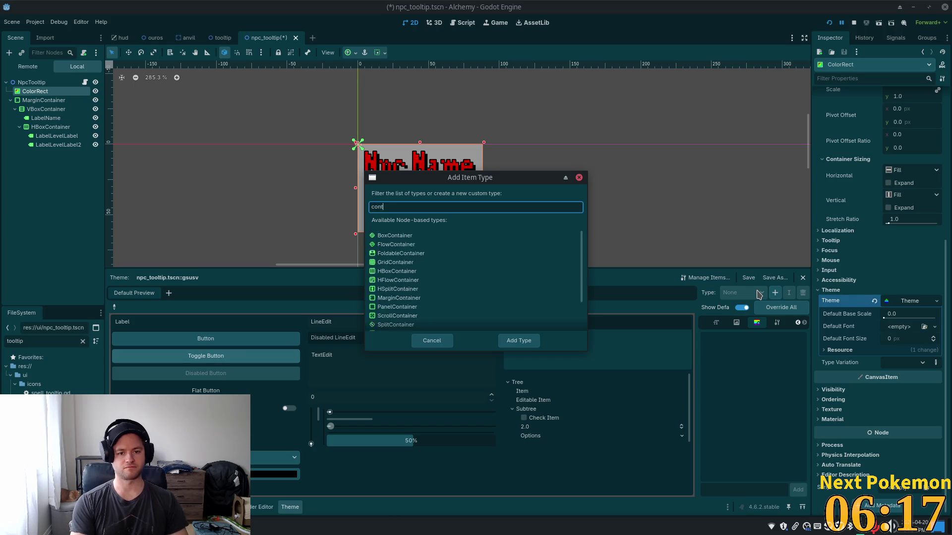
key(BackSpace)
key(BackSpace)
key(BackSpace)
text(re)
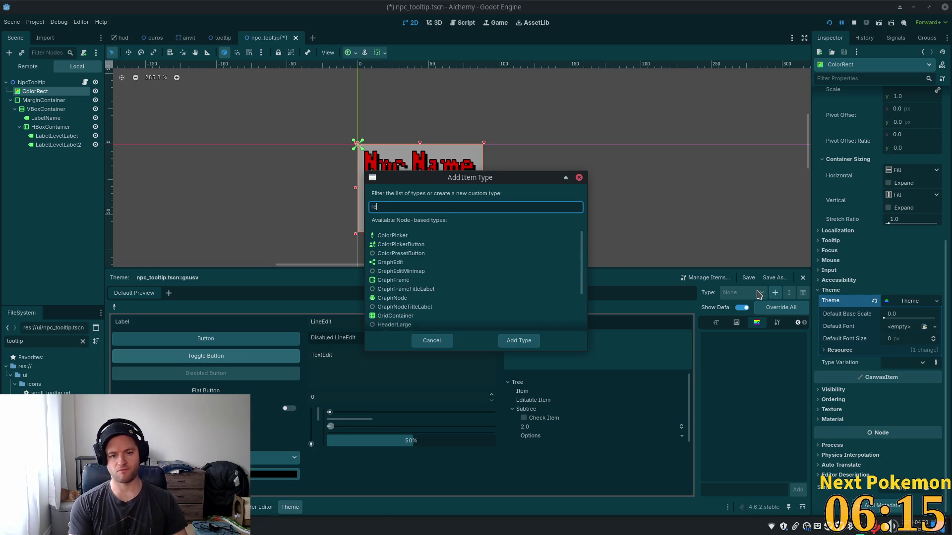
key(BackSpace)
key(BackSpace)
text(c)
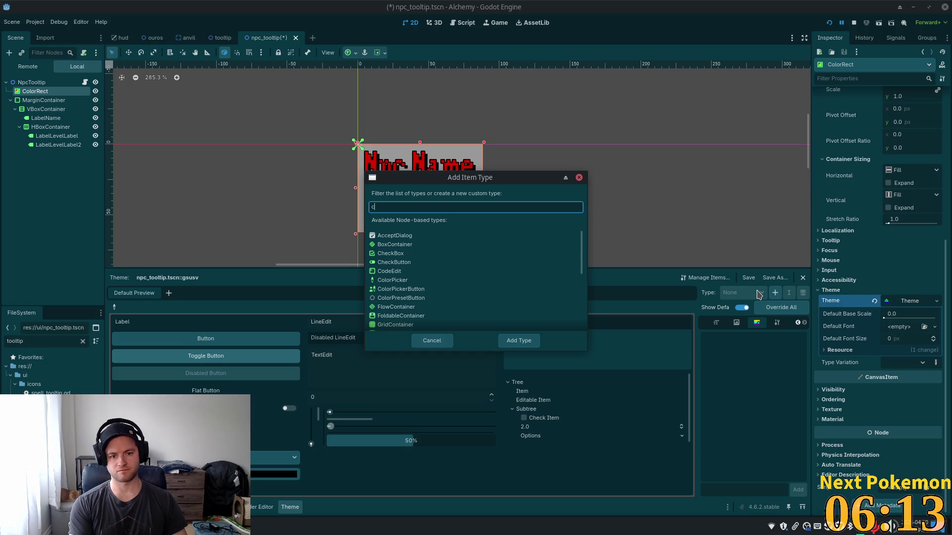
text(olor)
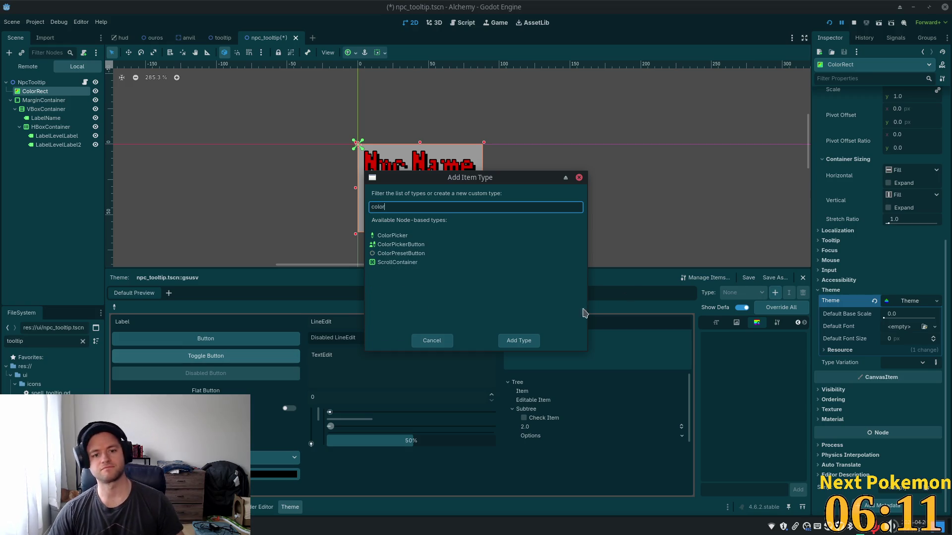
key(BackSpace)
key(BackSpace)
key(BackSpace)
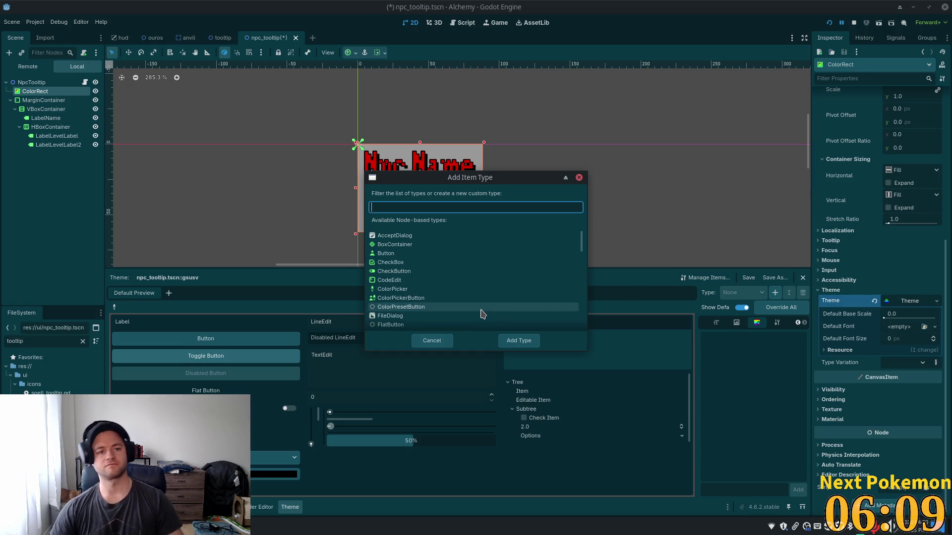
text(contain)
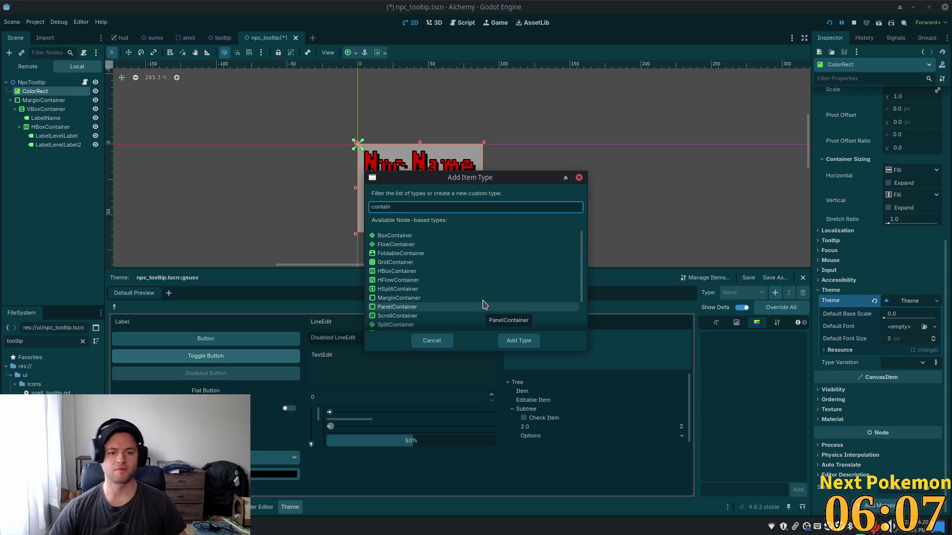
click(577, 179)
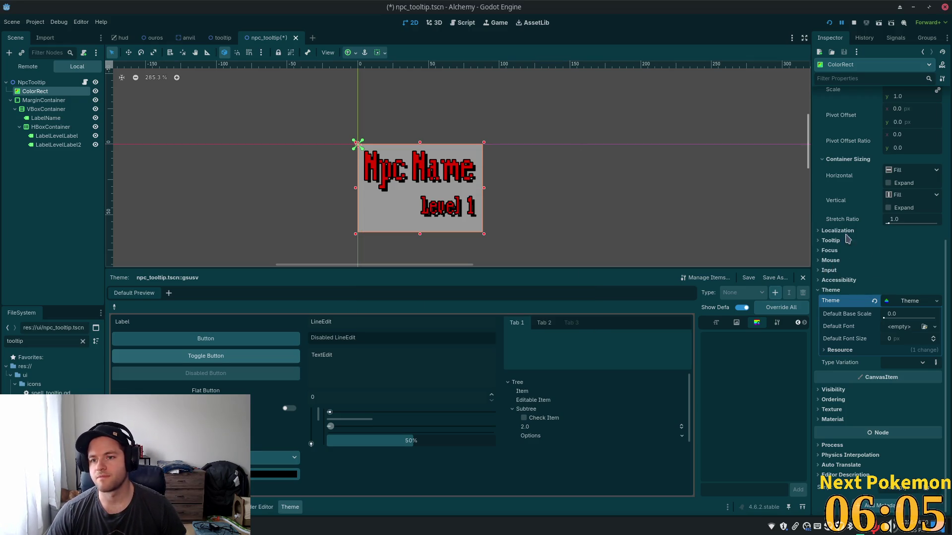
scroll(838, 218, up, 5)
click(821, 136)
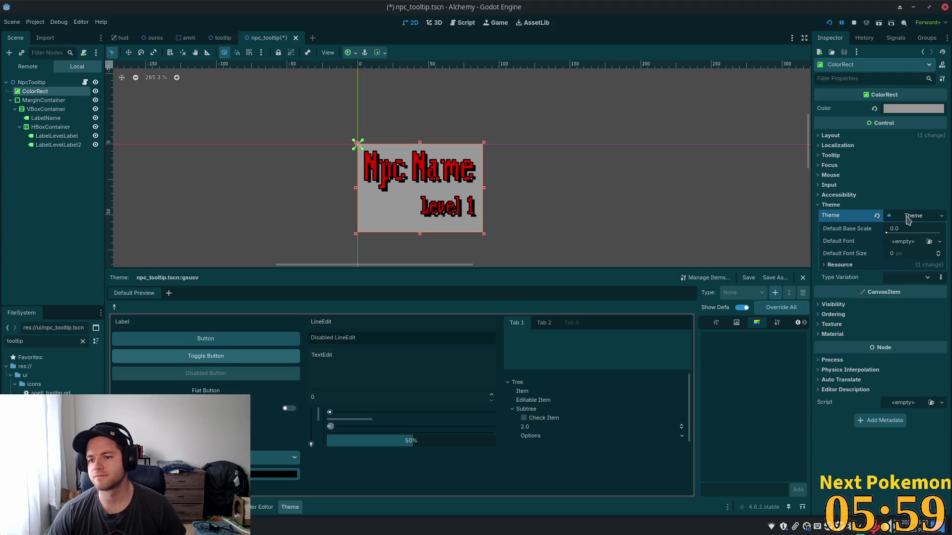
click(912, 216)
click(913, 217)
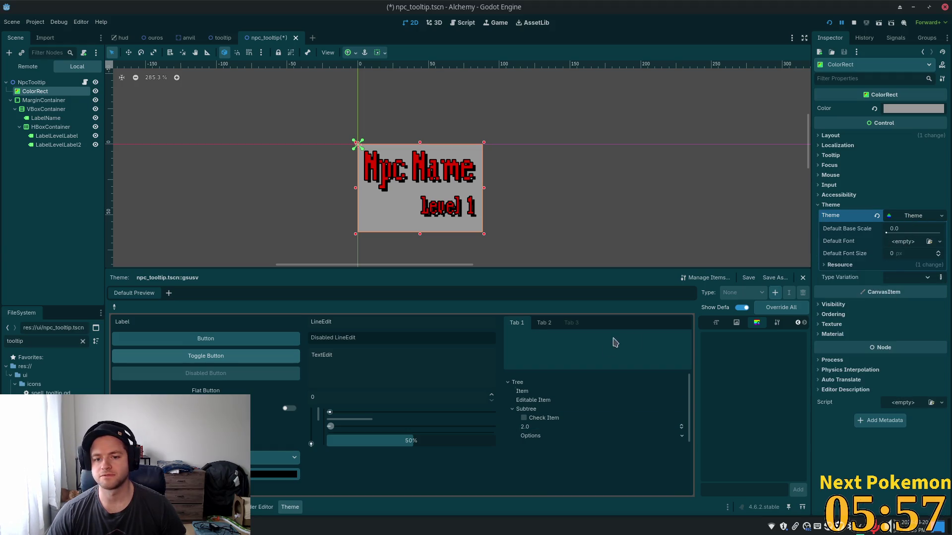
click(775, 292)
text(ca)
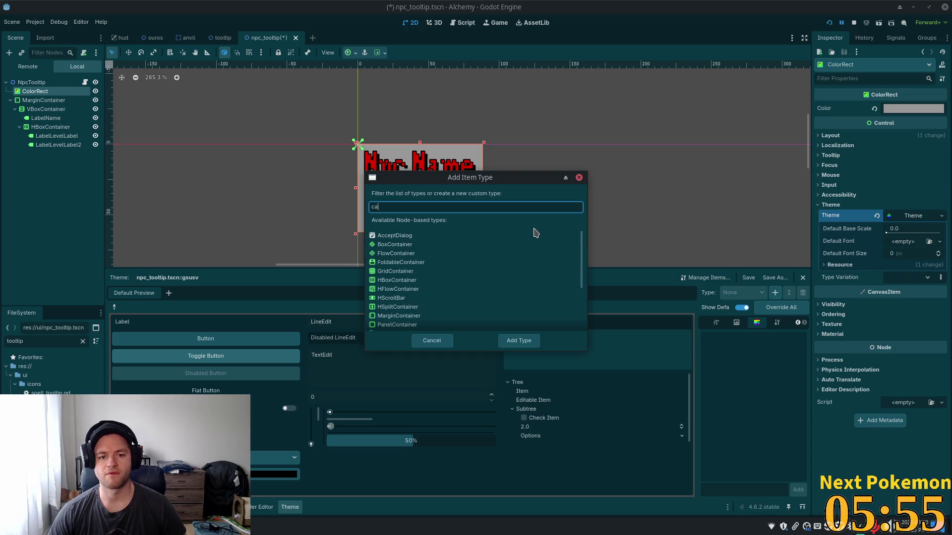
text(n)
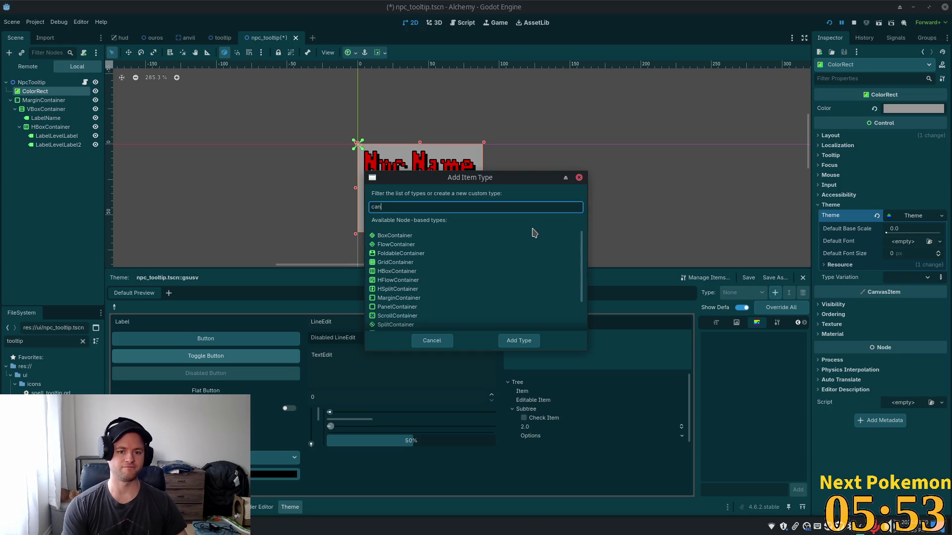
key(BackSpace)
key(BackSpace)
key(BackSpace)
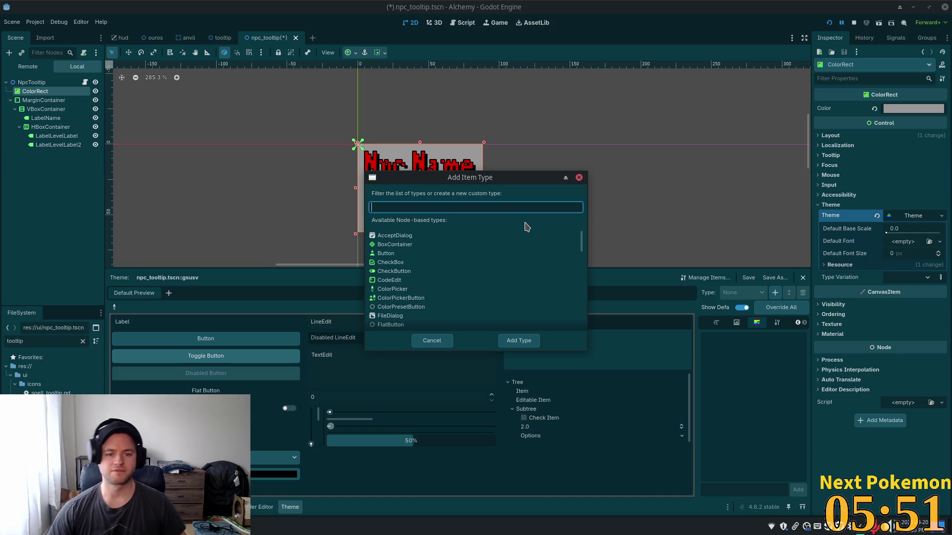
click(428, 343)
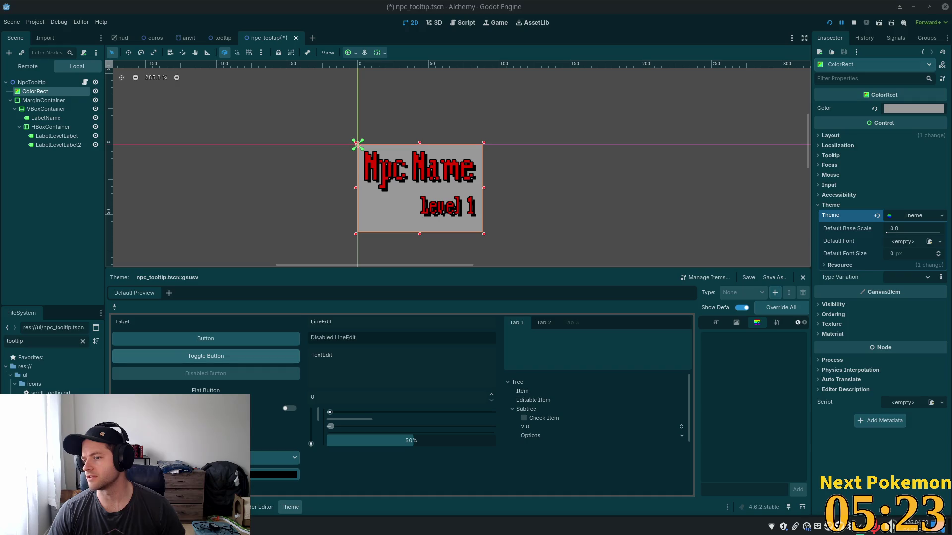
right_click(48, 94)
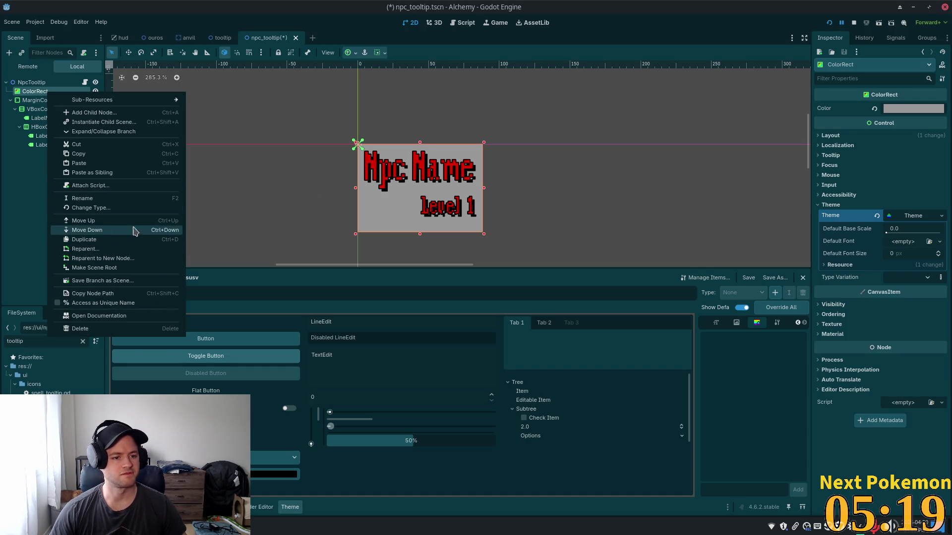
- Change the ColorRect node's type to Panel by searching 'panel' in Change Type
click(118, 207)
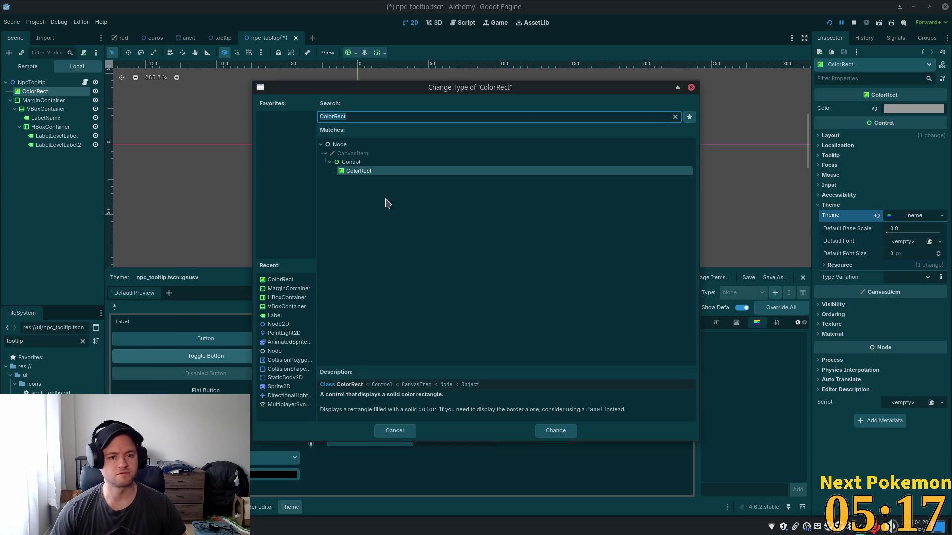
text(panel)
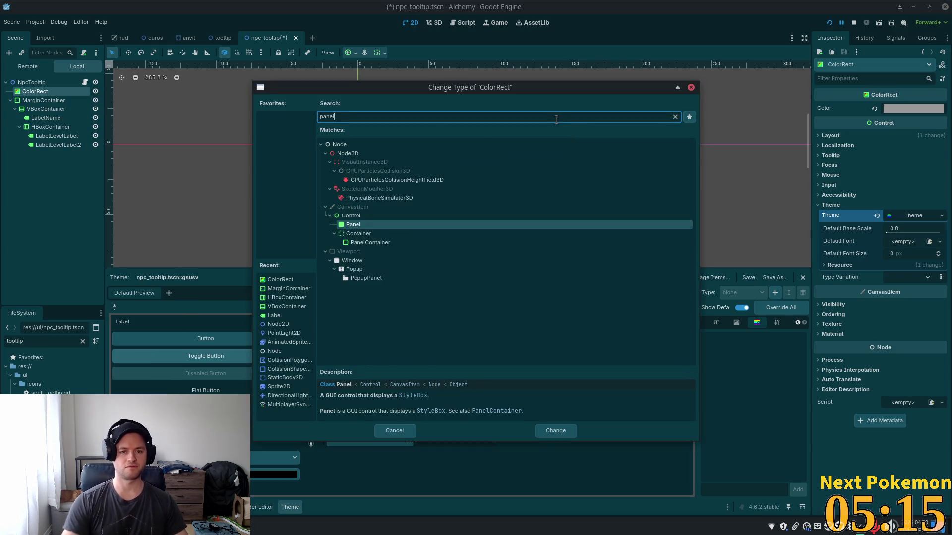
double_click(371, 228)
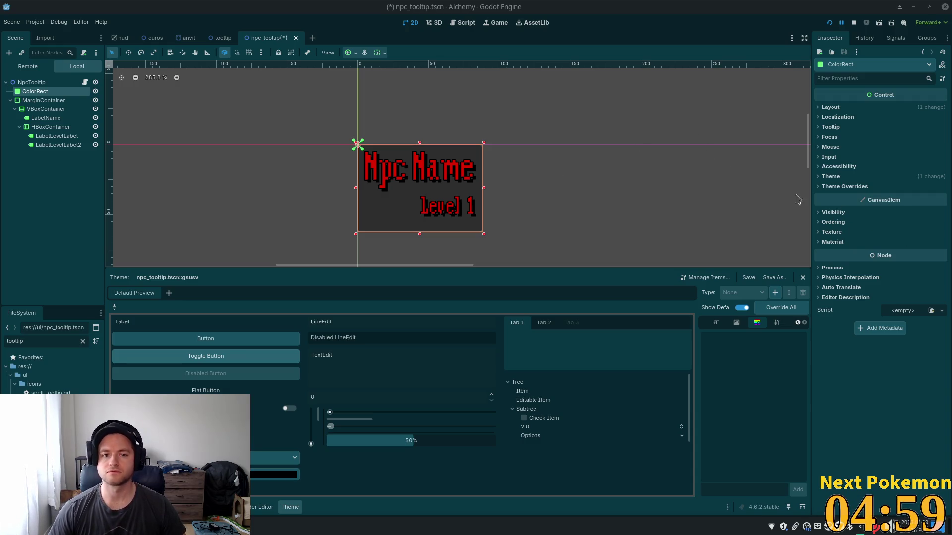
- Expand Theme Overrides > Styles and inspect the Panel style's four corner radius values
scroll(546, 193, up, 5)
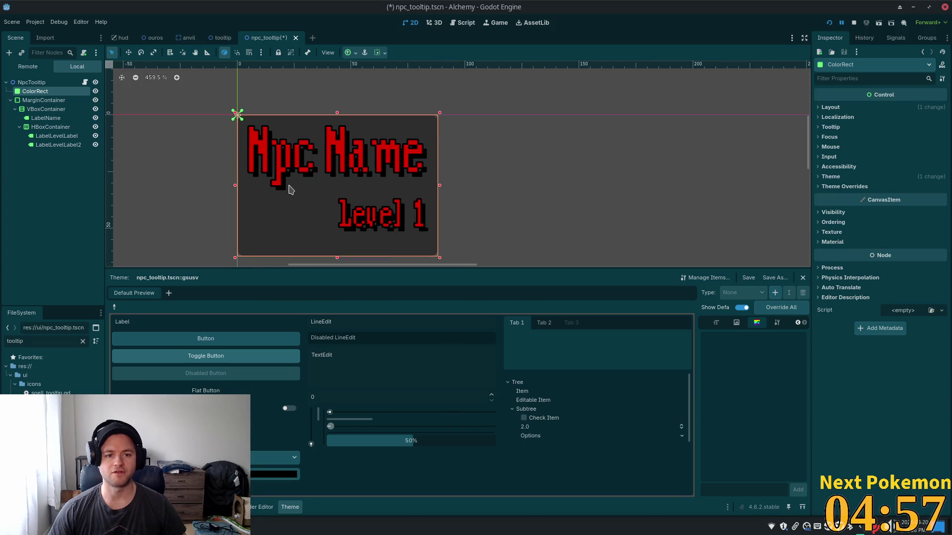
scroll(486, 185, down, 4)
scroll(486, 185, down, 1)
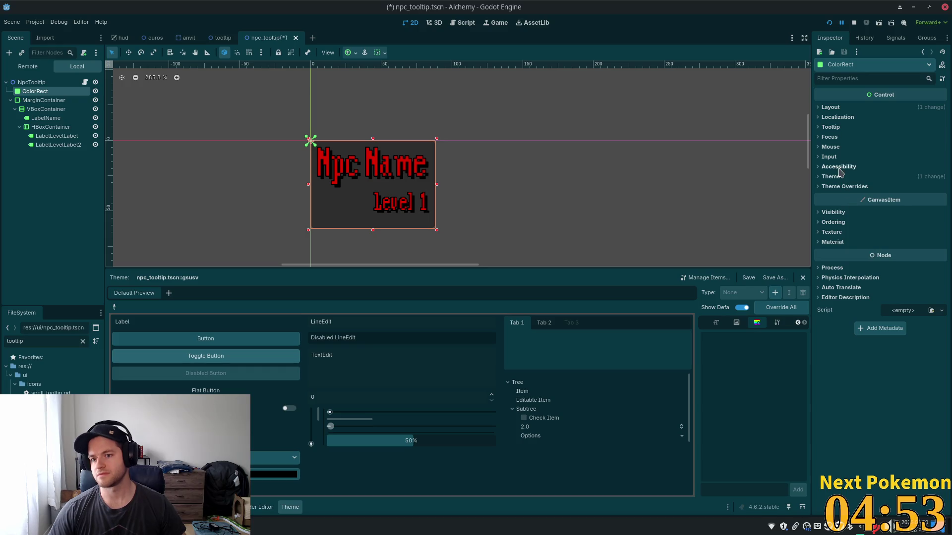
click(838, 186)
click(833, 196)
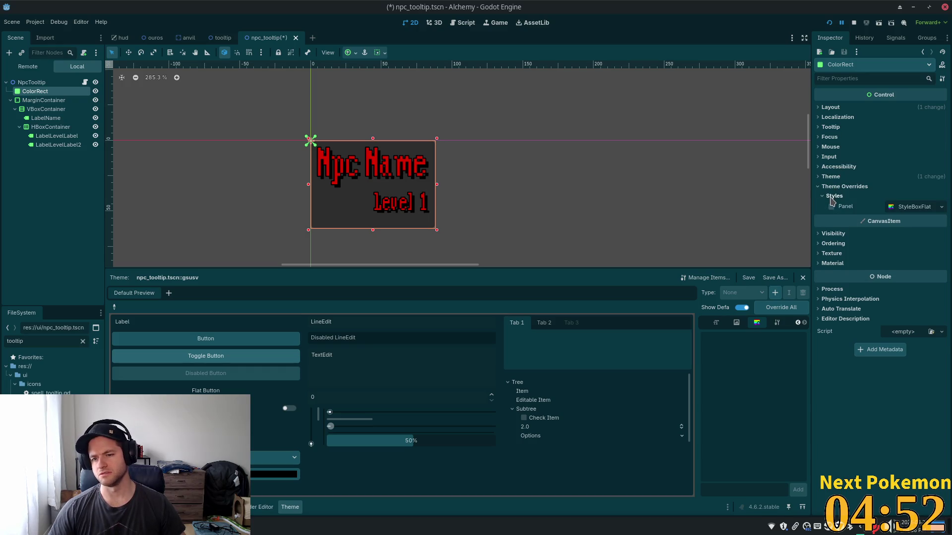
click(906, 208)
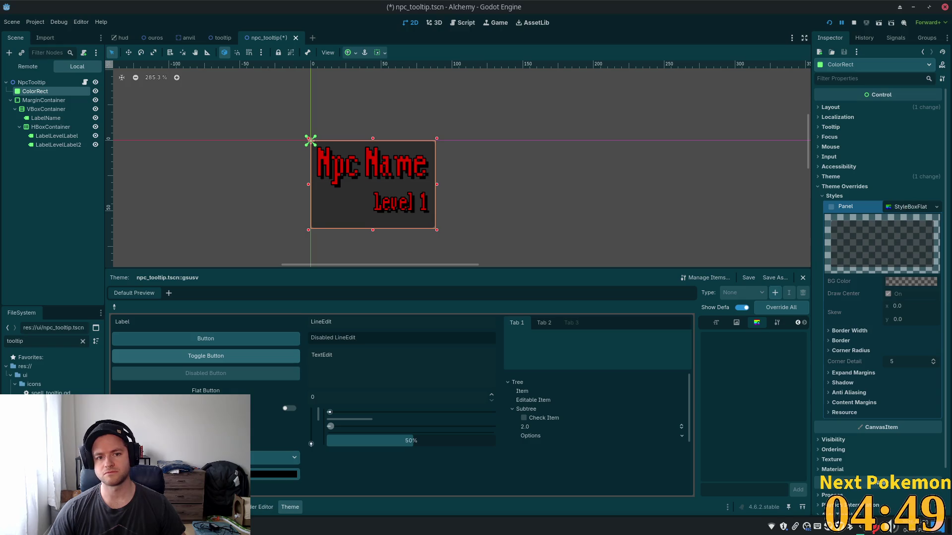
click(829, 352)
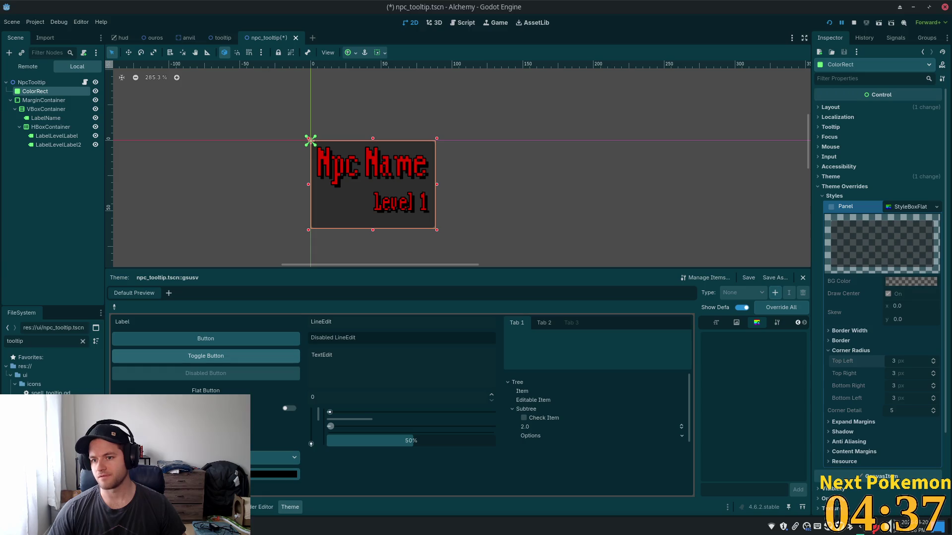
- Assign a StyleBoxFlat to the Panel style slot, then save and run with F5
click(831, 207)
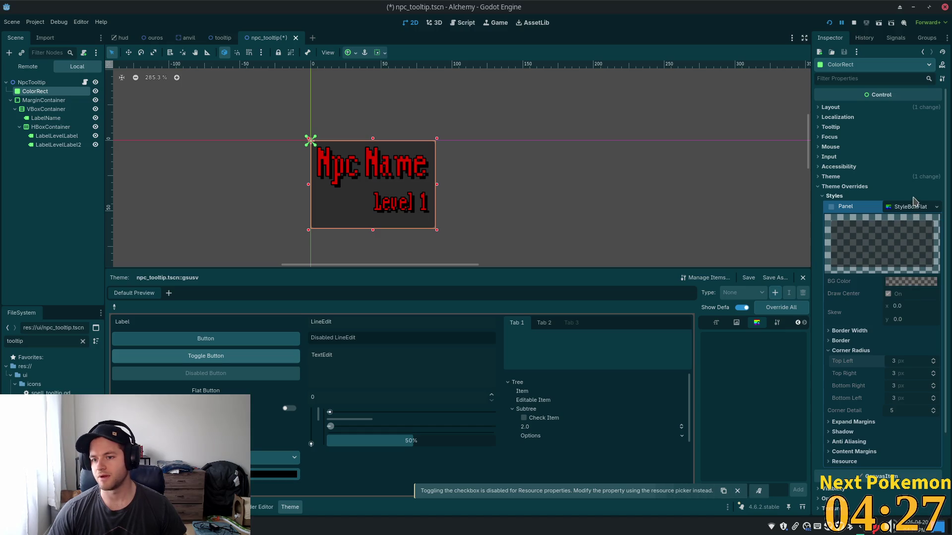
click(907, 207)
click(831, 208)
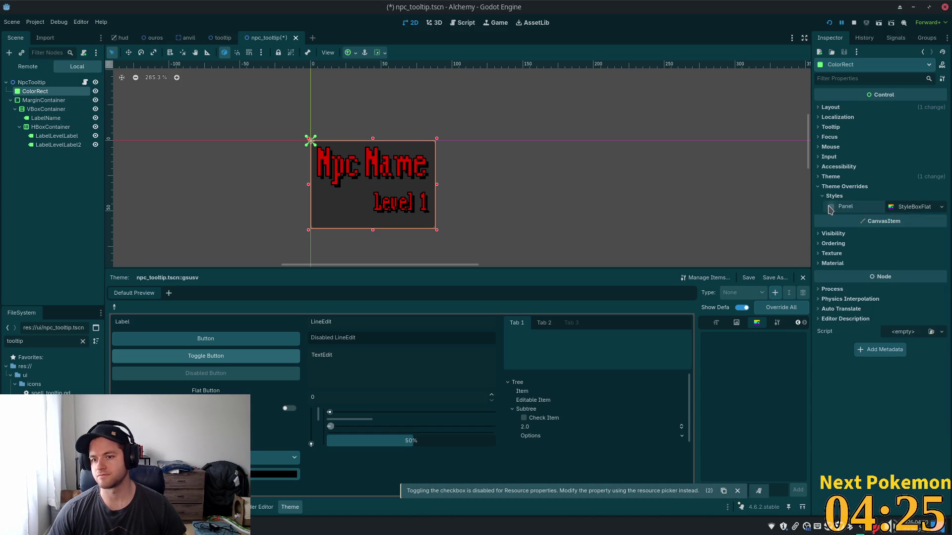
click(907, 207)
click(941, 207)
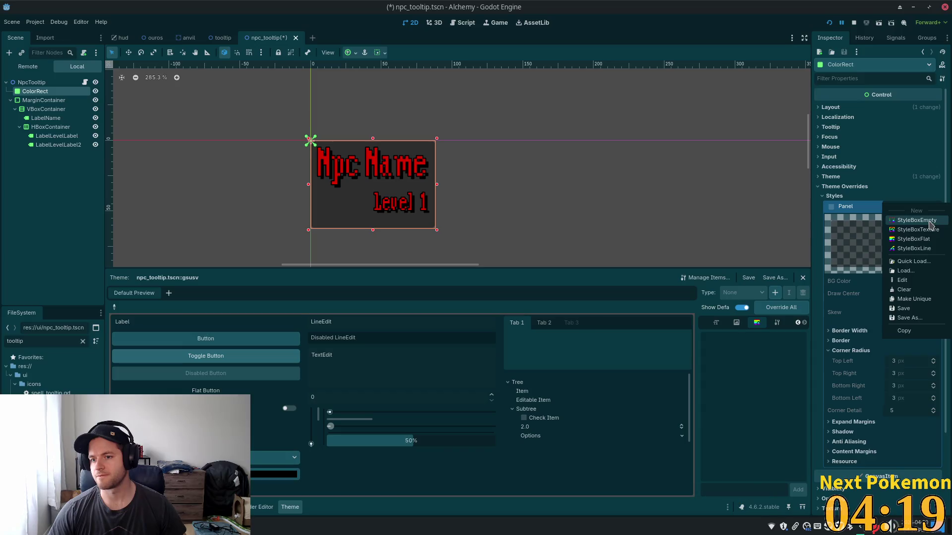
click(913, 239)
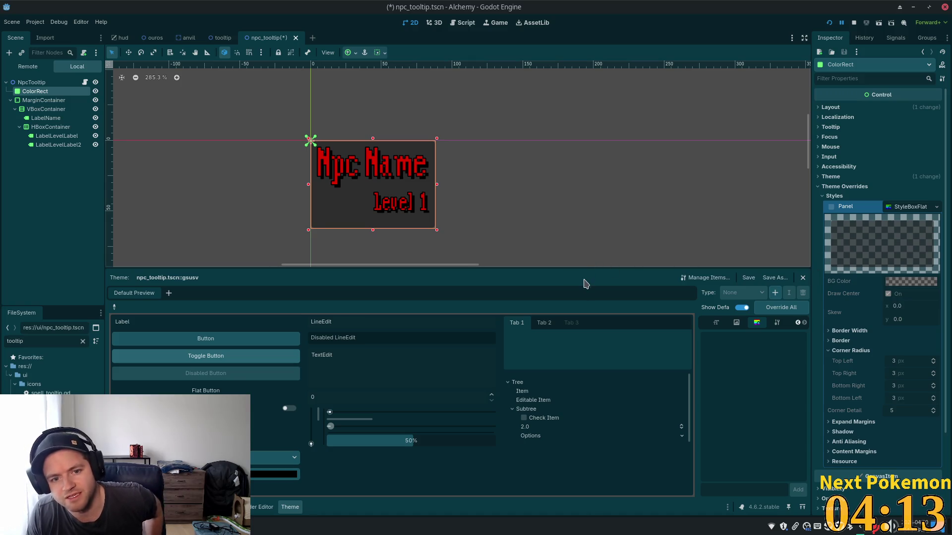
key(F5)
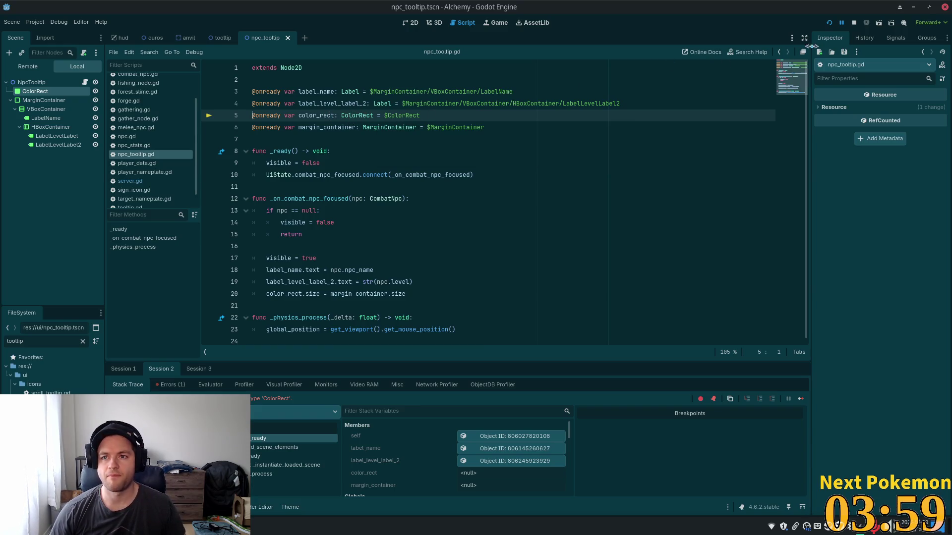
- Stop the paused debug session and return to line 5 of npc_tooltip.gd
drag(421, 115, 253, 115)
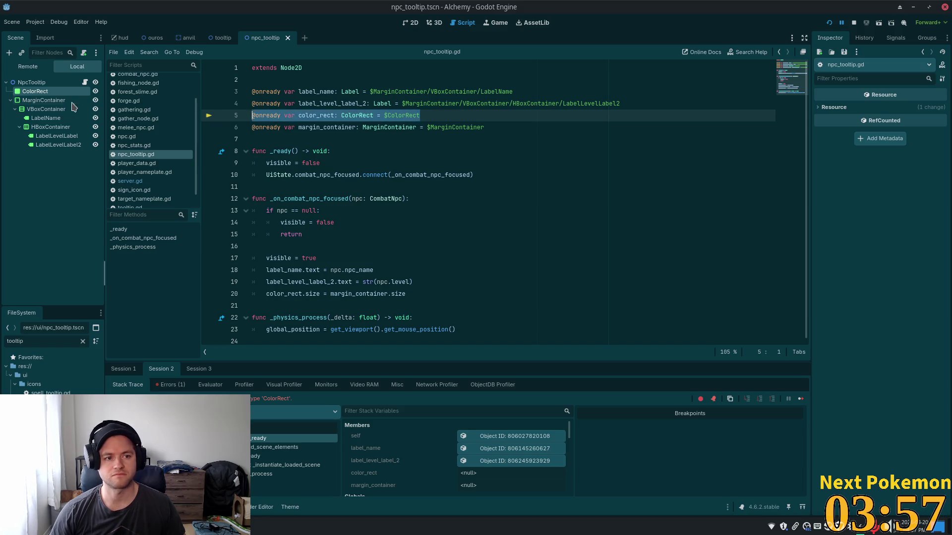
mouse_move(44, 92)
mouse_down()
mouse_move(309, 116)
mouse_move(36, 198)
mouse_move(42, 256)
mouse_up()
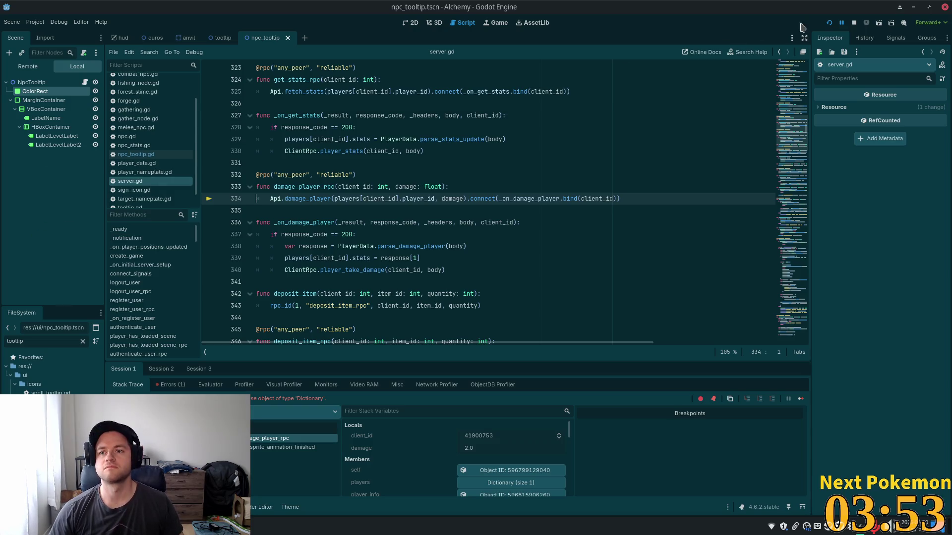
click(854, 23)
click(85, 68)
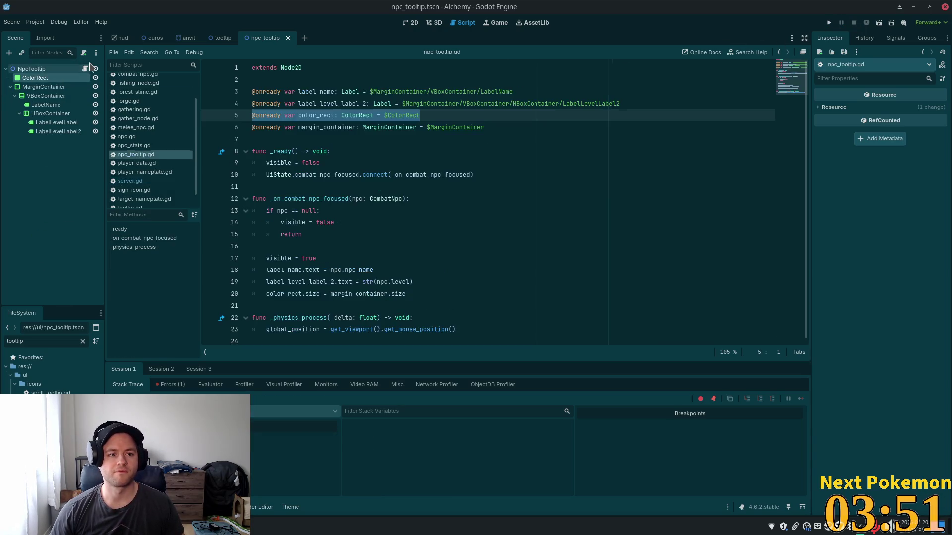
click(372, 92)
click(403, 104)
click(440, 115)
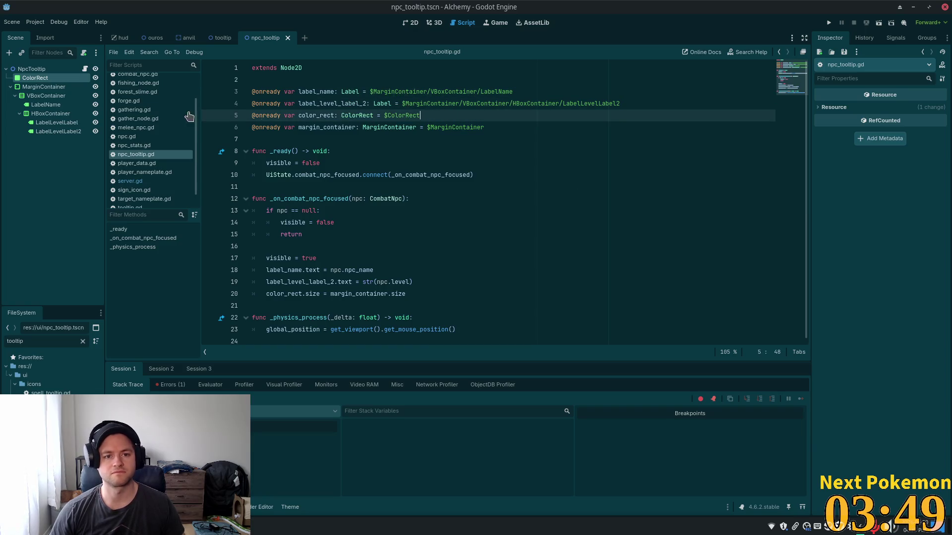
- Rename the ColorRect node to Panel in the Scene tree
click(41, 79)
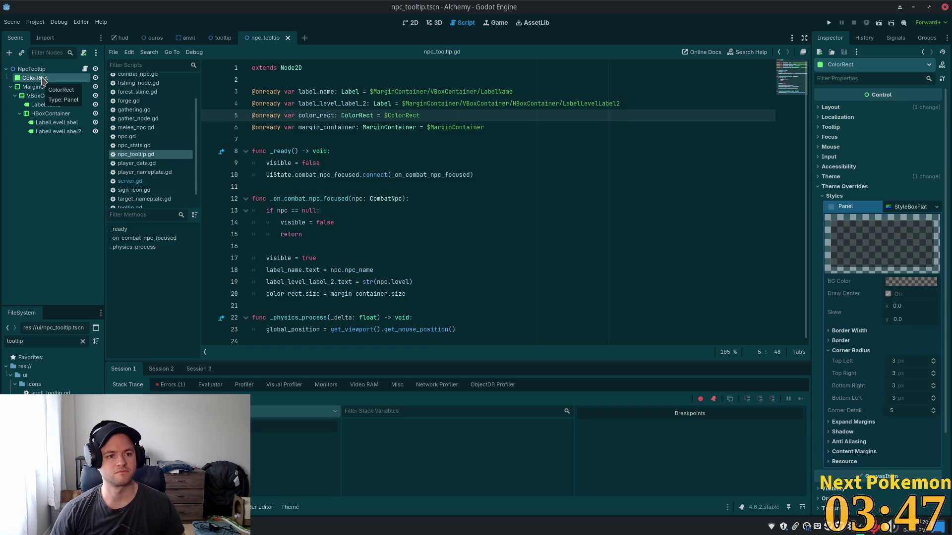
click(42, 79)
key(Escape)
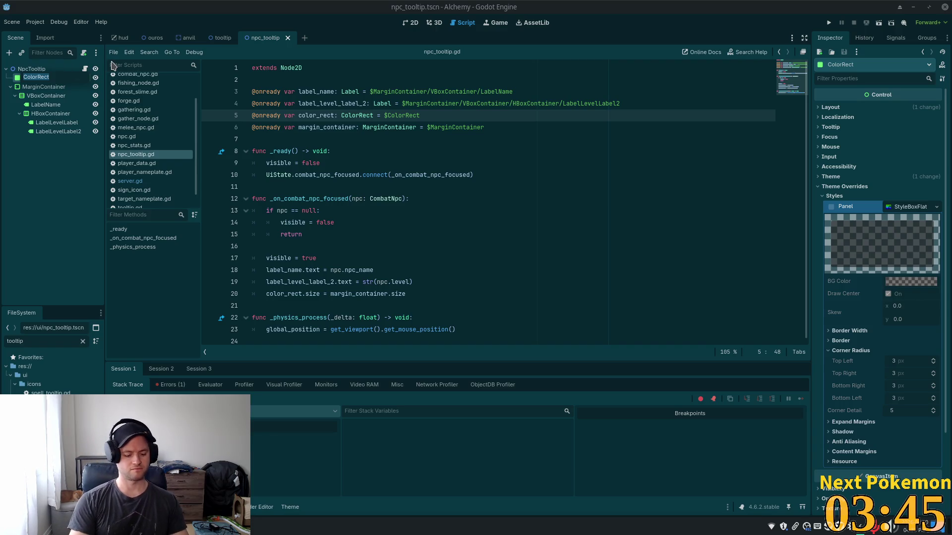
text(panel)
key(Return)
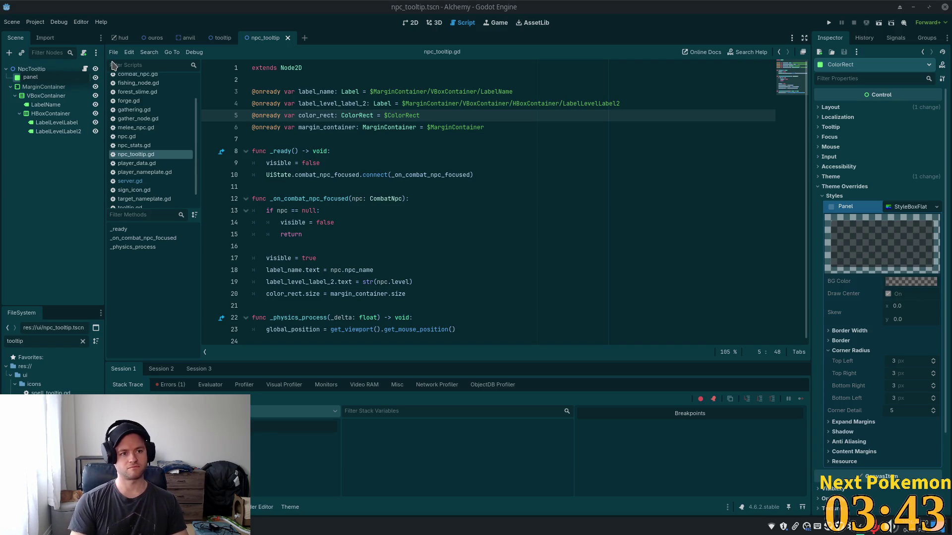
text(P)
key(Return)
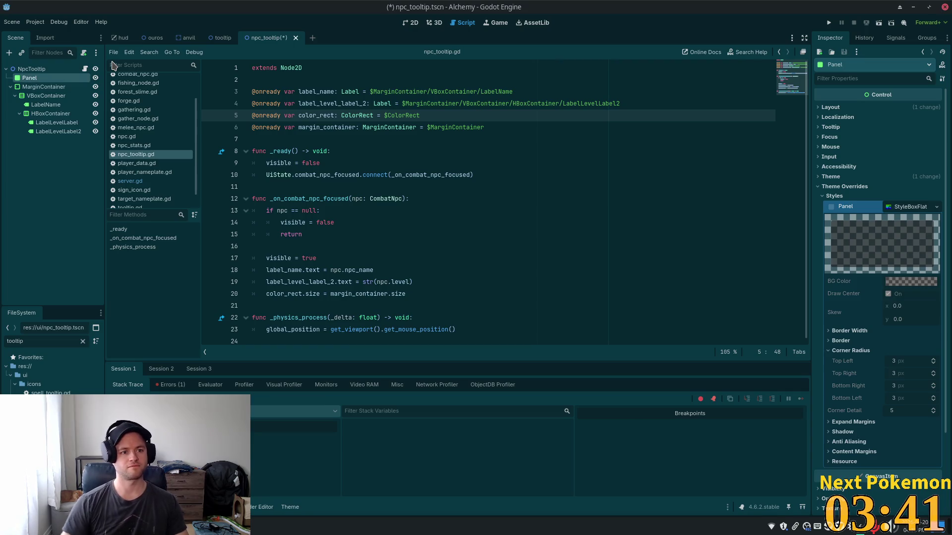
- Replace line 5's color_rect declaration with a 'panel: Panel = $Panel' reference and save
key(shift+Home)
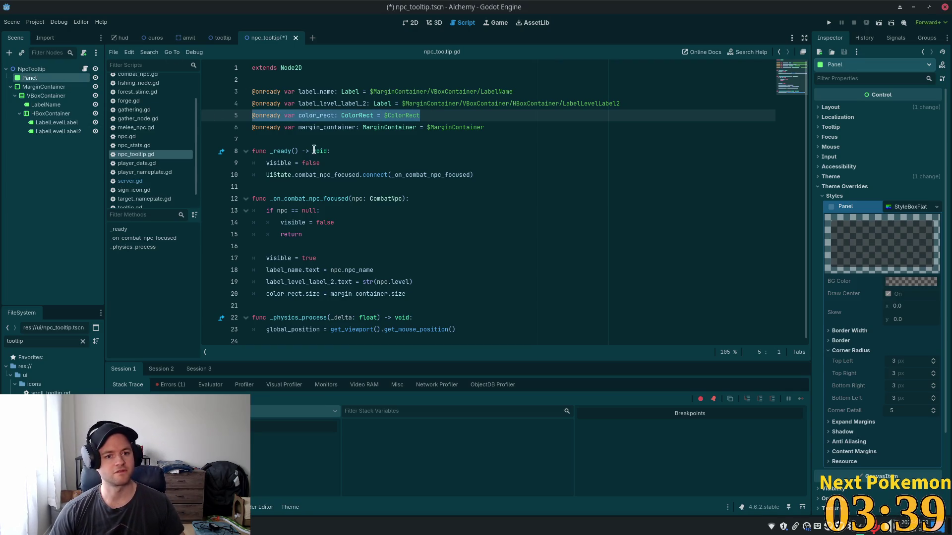
click(323, 117)
key(End)
key(shift+Home)
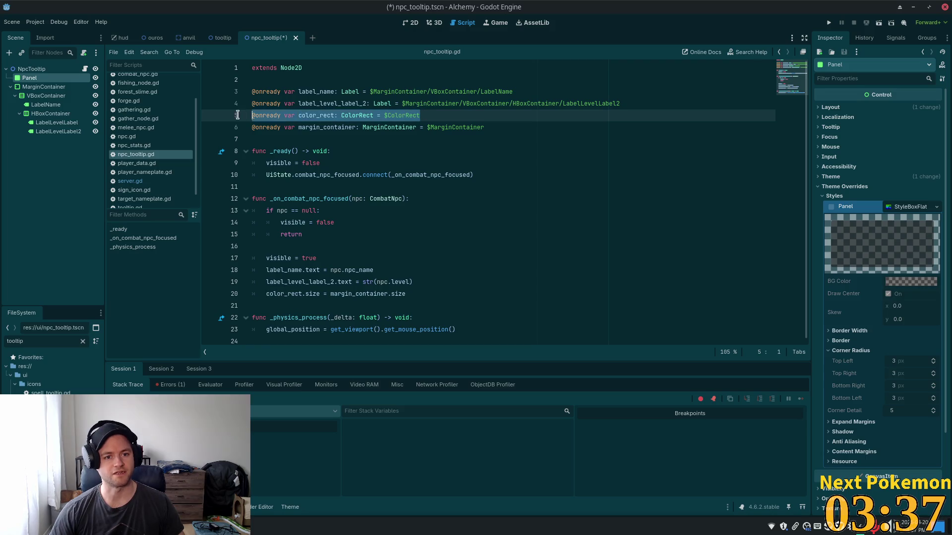
drag(27, 79, 325, 119)
key(BackSpace)
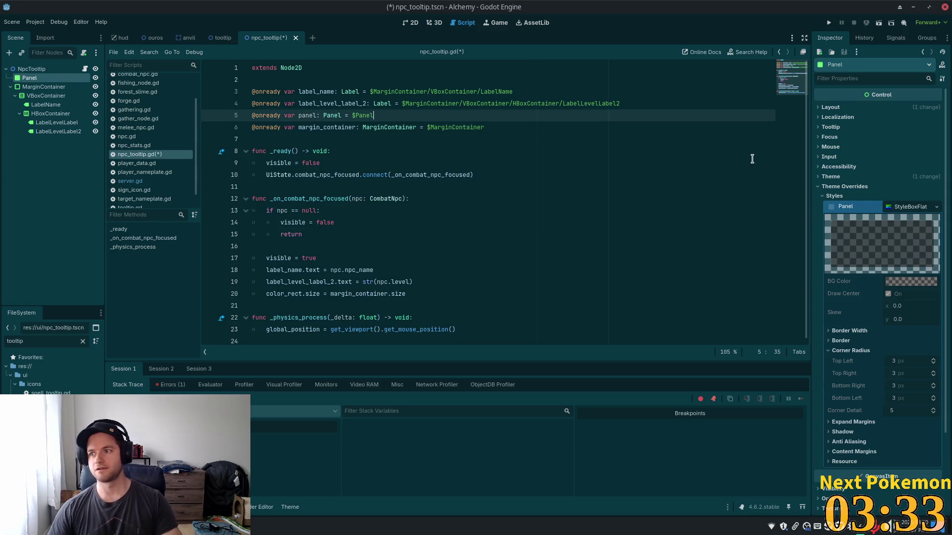
key(ctrl+s)
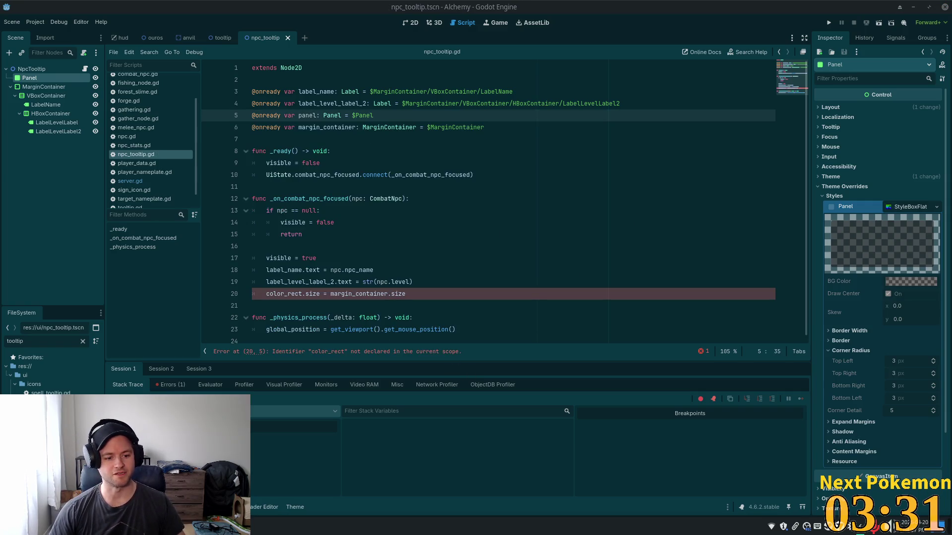
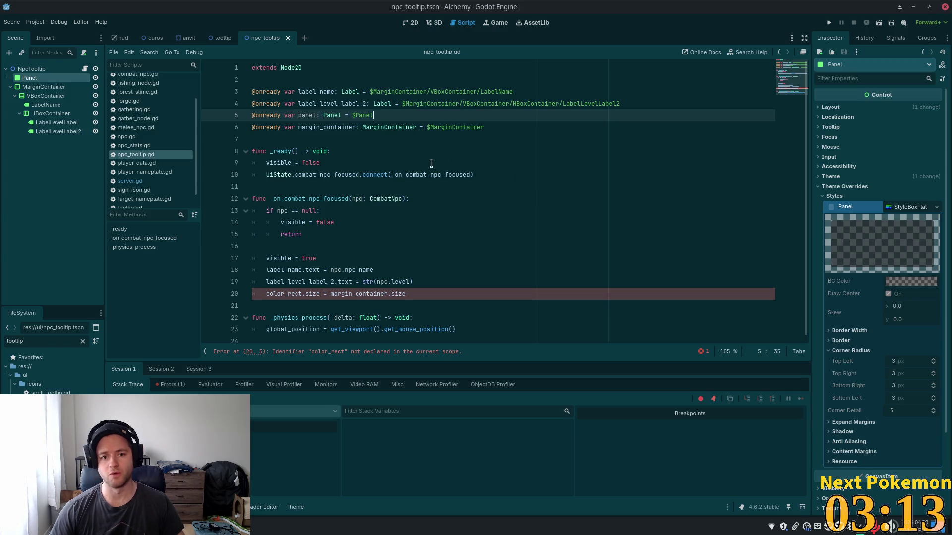
- Change color_rect to panel on line 20 so the panel takes margin_container.size, then run the game
double_click(281, 294)
text(pane)
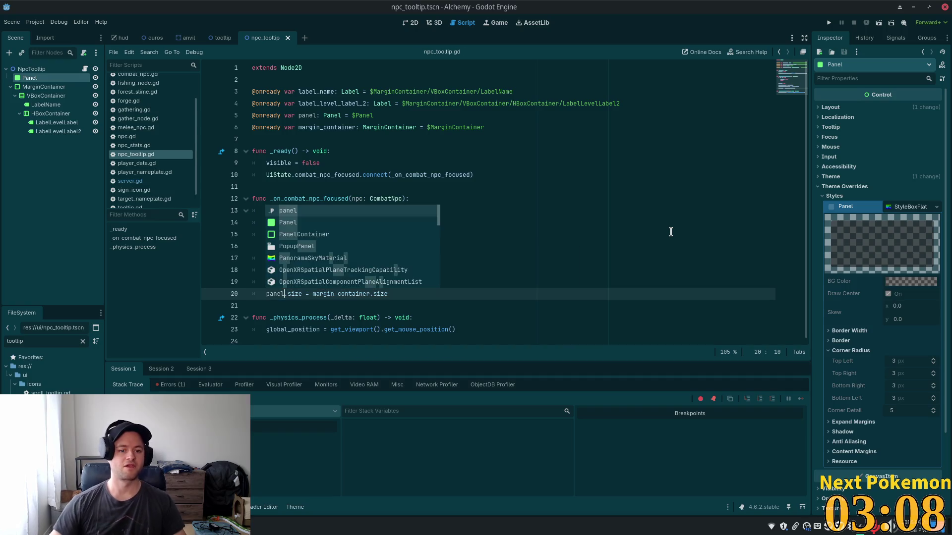
click(655, 210)
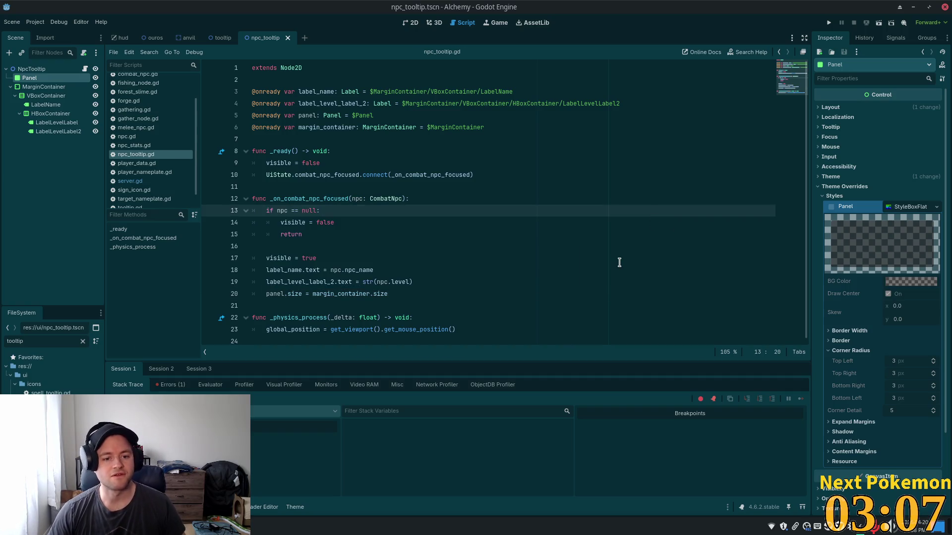
click(829, 22)
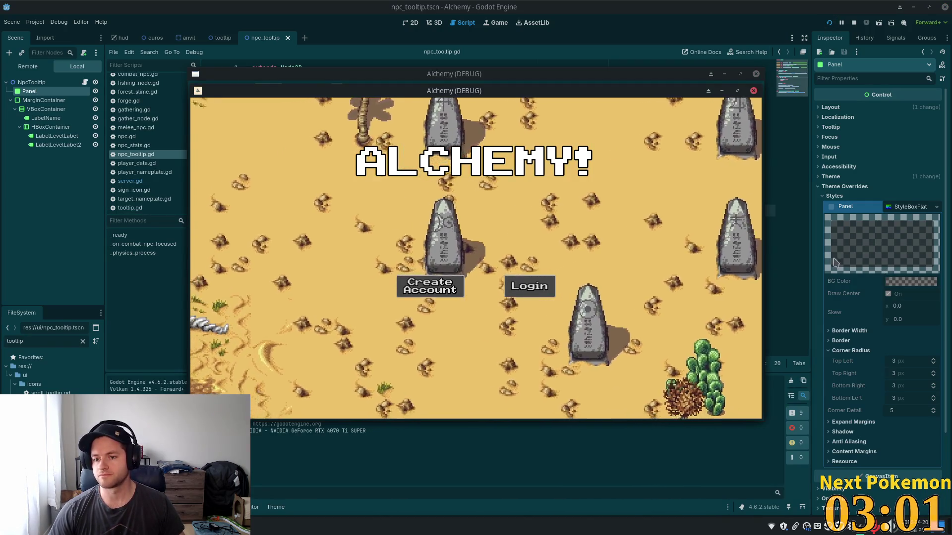
- Log into the Alchemy game and teleport the player to Indigo Bog
click(529, 286)
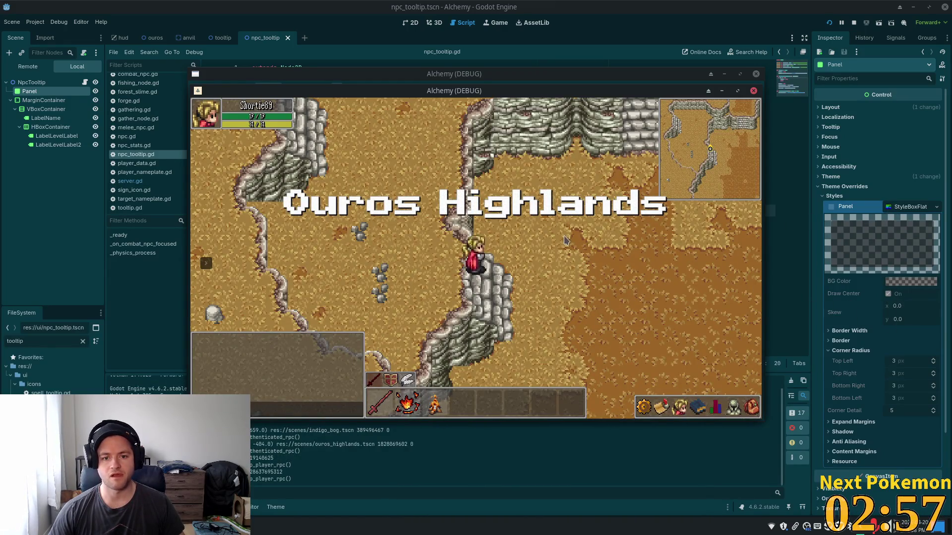
key(s)
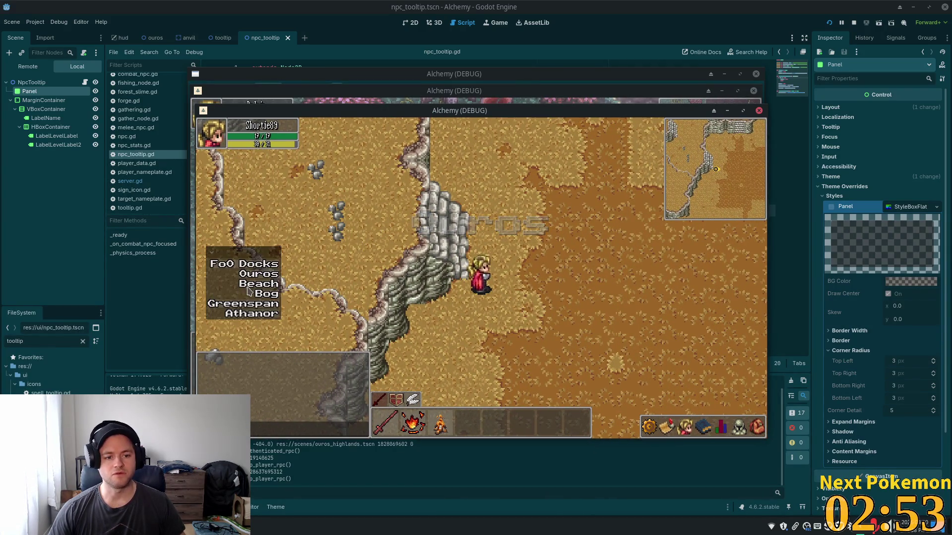
click(268, 293)
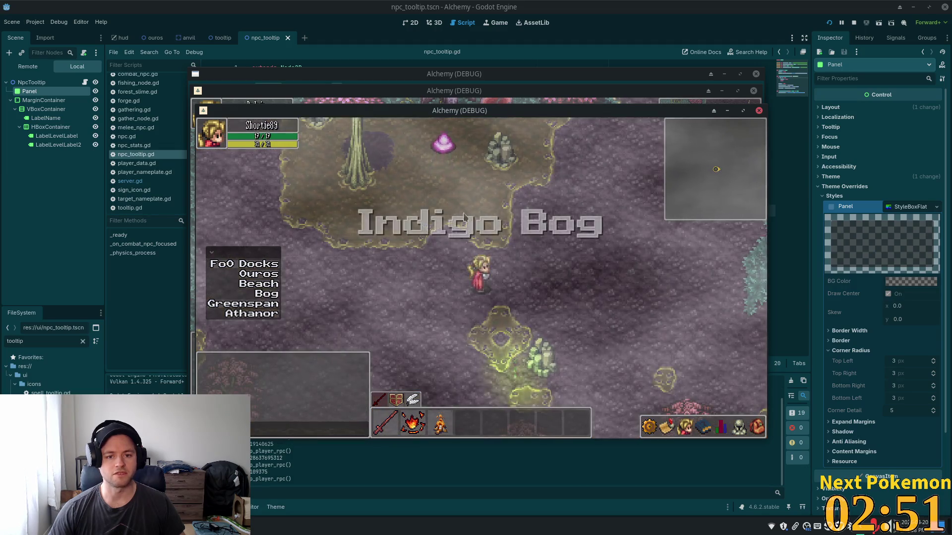
- Walk around the bog and hover a Bog Slime to view its tooltip
key(d)
mouse_move(362, 182)
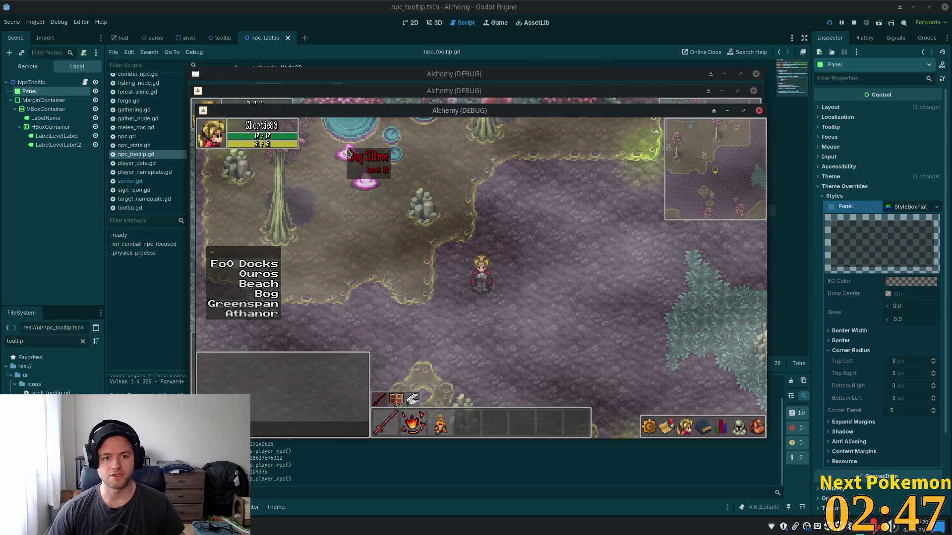
key(a)
key(s)
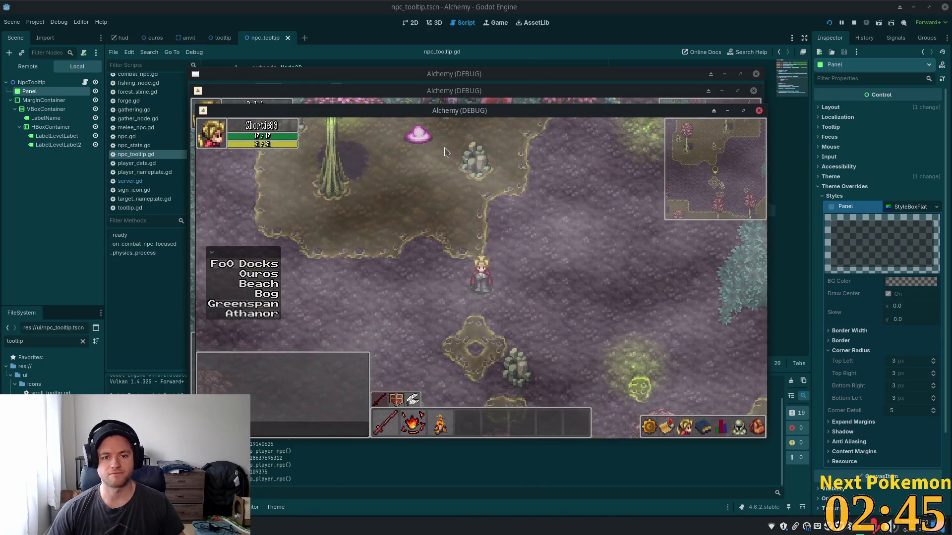
key(w)
key(a)
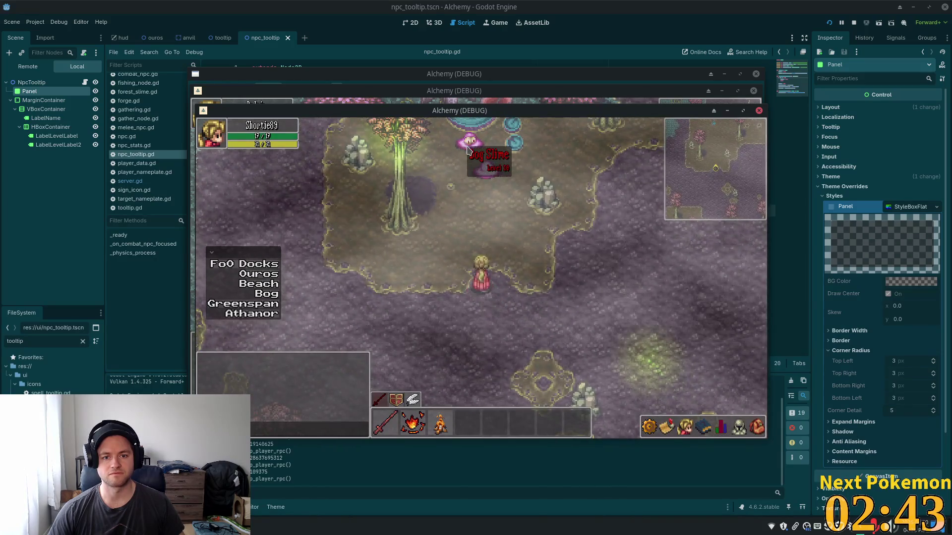
key(w)
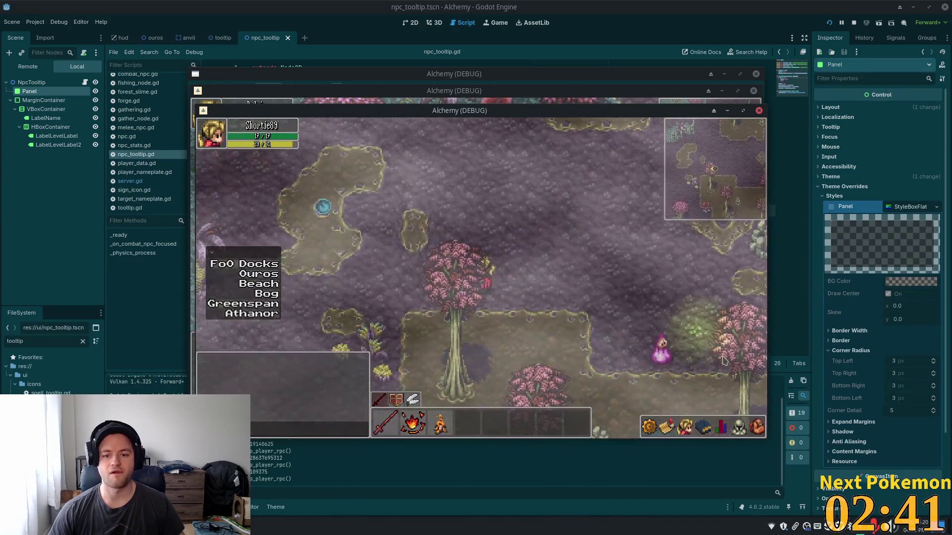
key(w)
key(d)
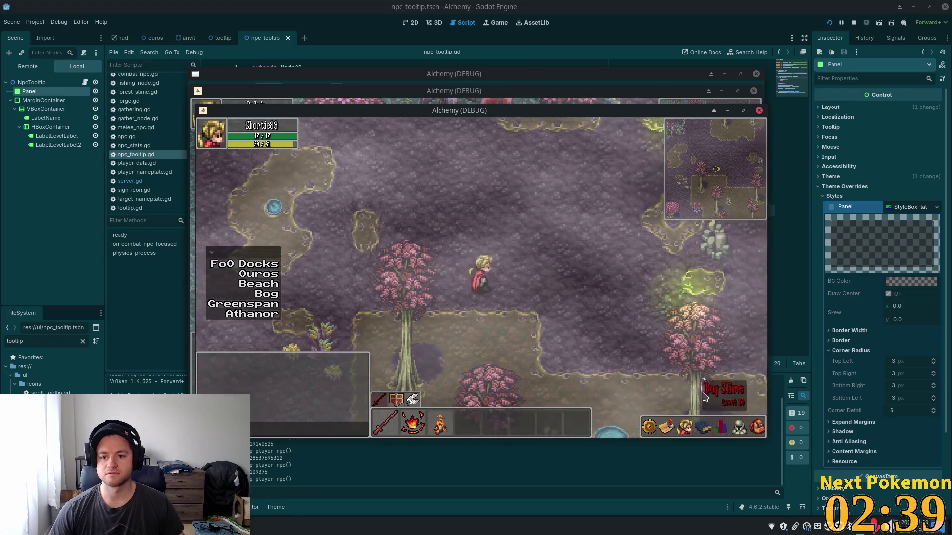
- Open the skills panel, walk around some more, then stop the game
click(691, 425)
key(w)
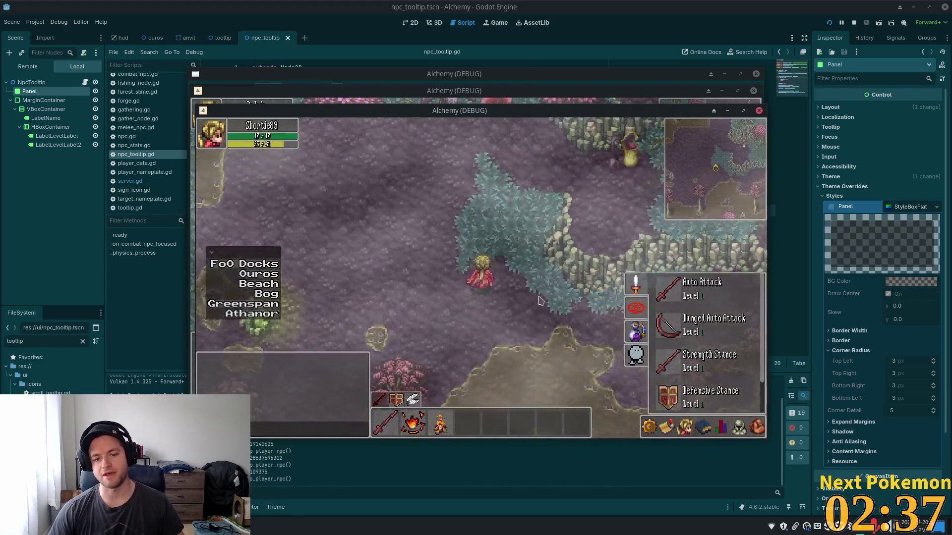
key(w)
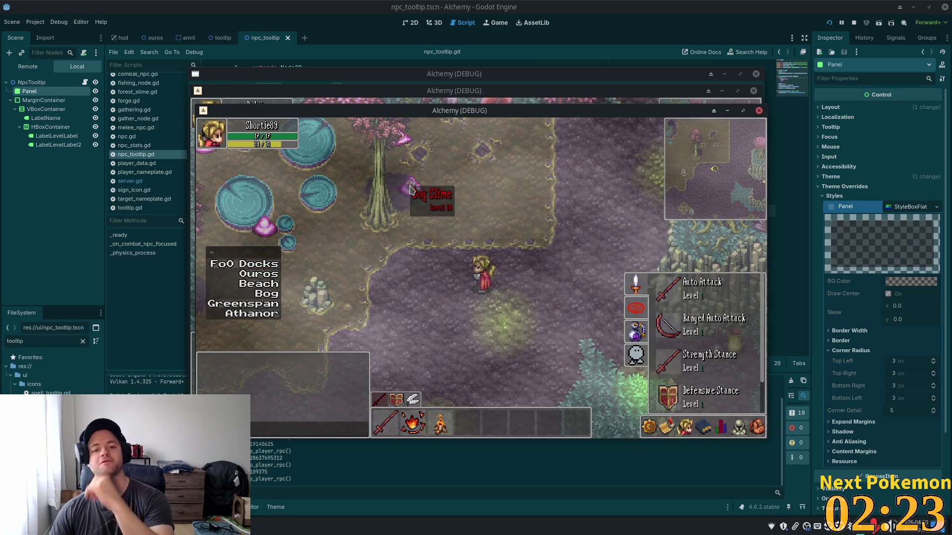
key(d)
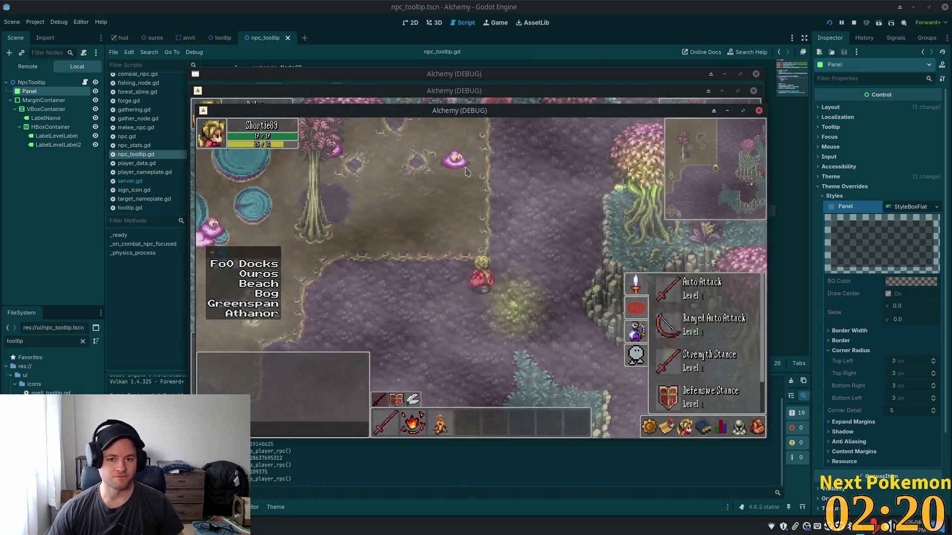
key(w)
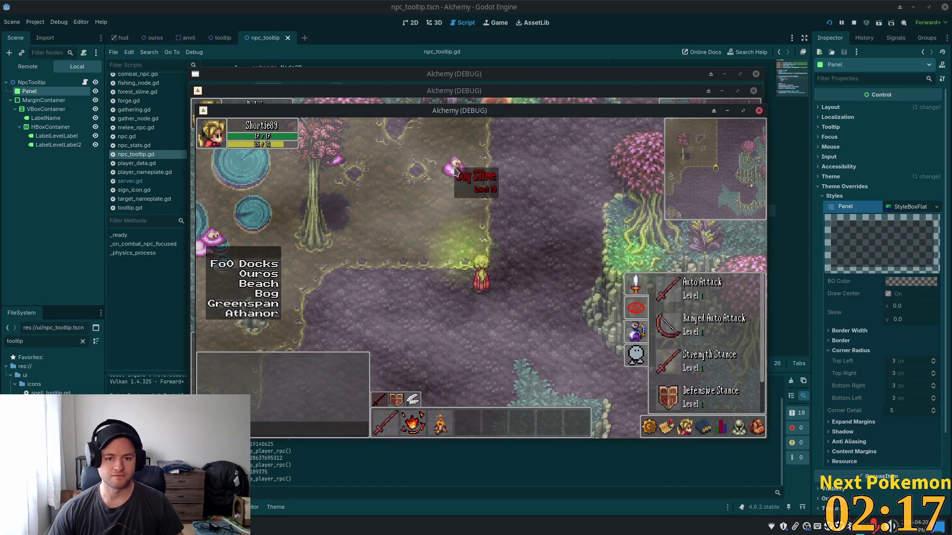
key(s)
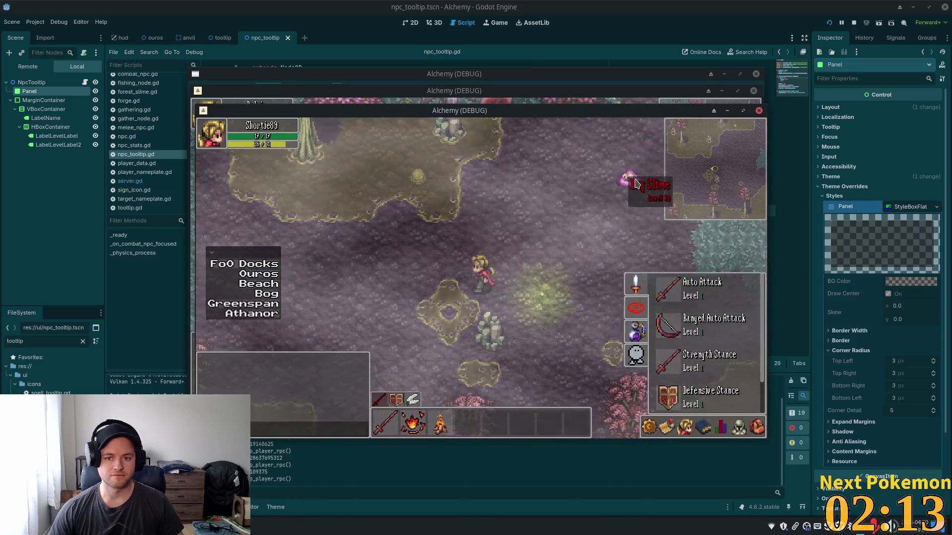
key(d)
key(a)
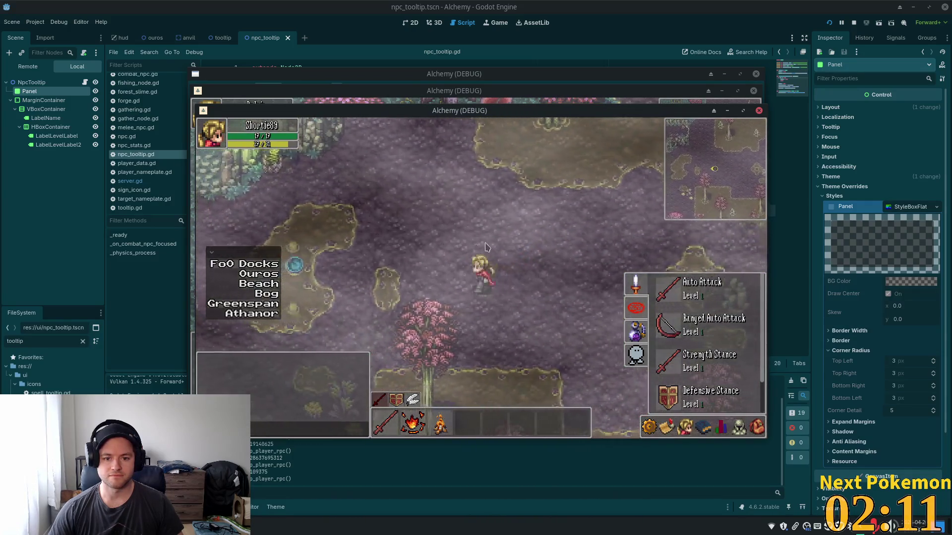
key(F8)
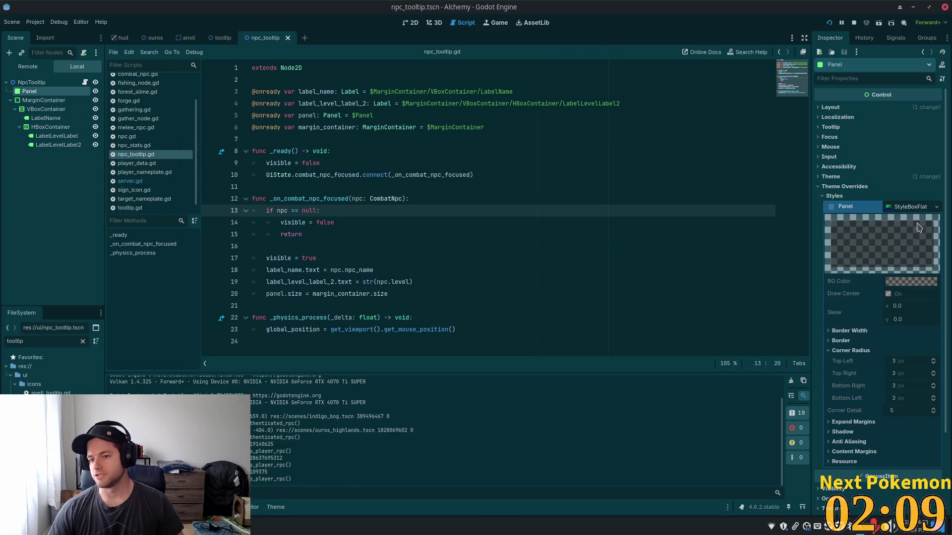
- Copy the Panel's current StyleBoxFlat
click(915, 208)
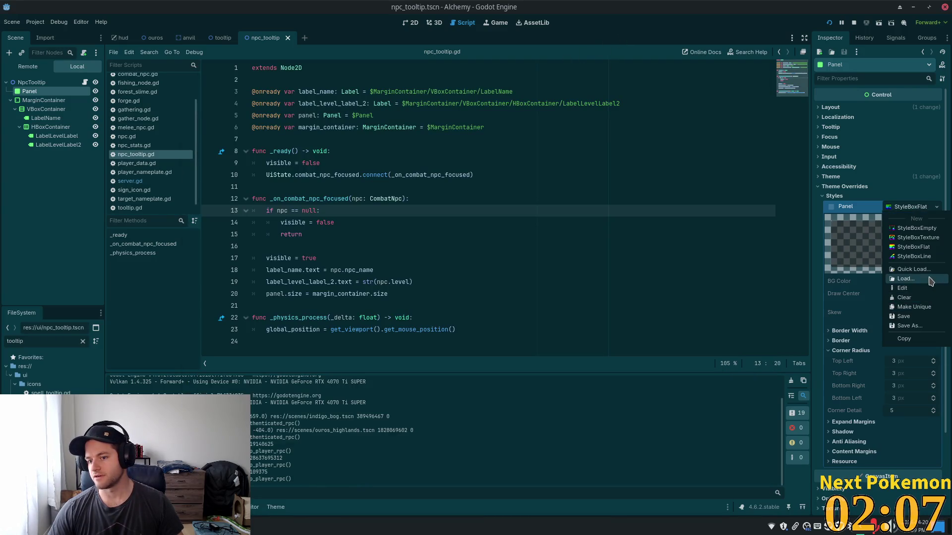
click(928, 331)
click(924, 209)
click(924, 210)
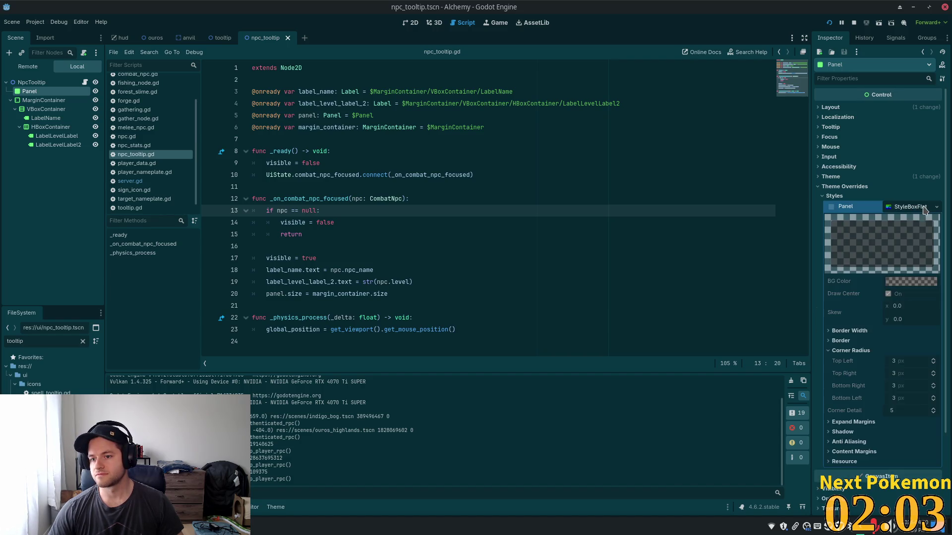
- Replace it with a new StyleBoxFlat holding the pasted settings, and show the scene in 2D
click(937, 208)
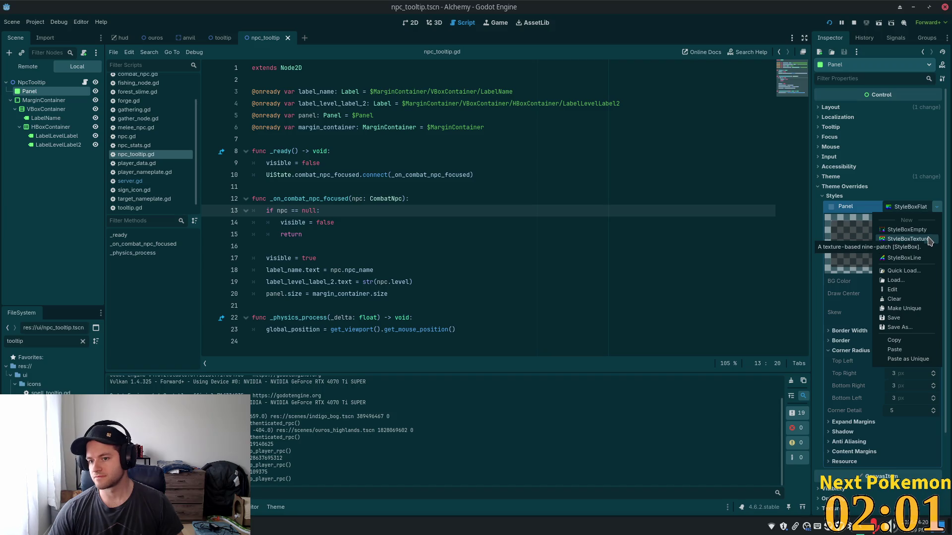
click(913, 249)
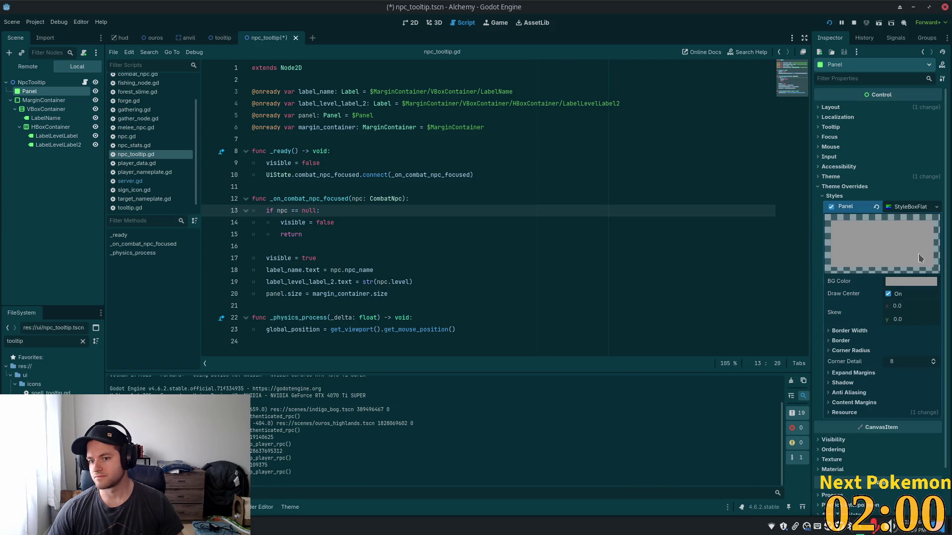
right_click(907, 204)
click(922, 341)
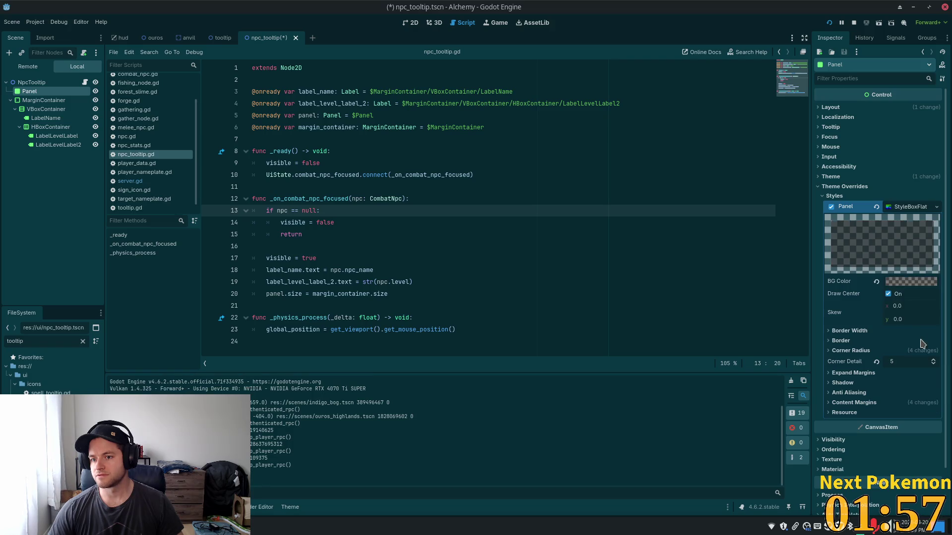
right_click(901, 209)
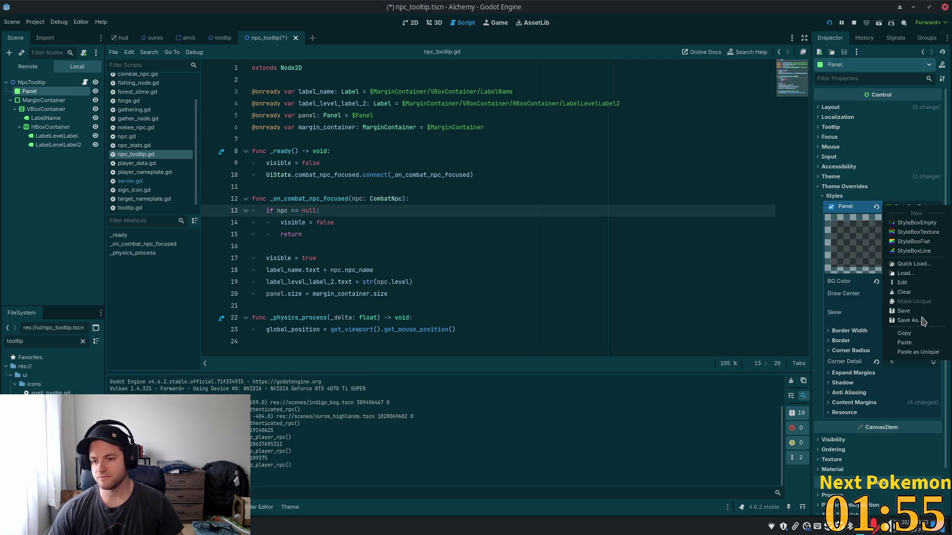
click(900, 347)
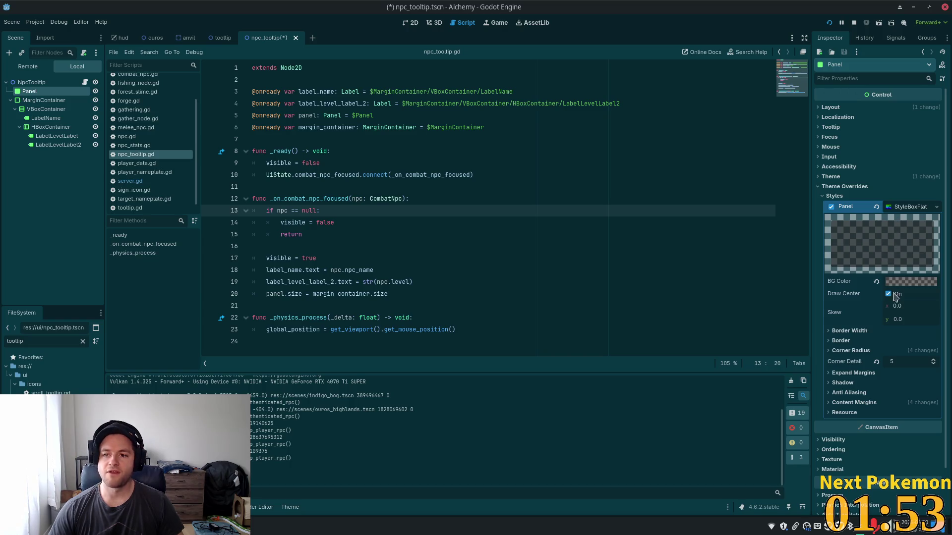
click(412, 23)
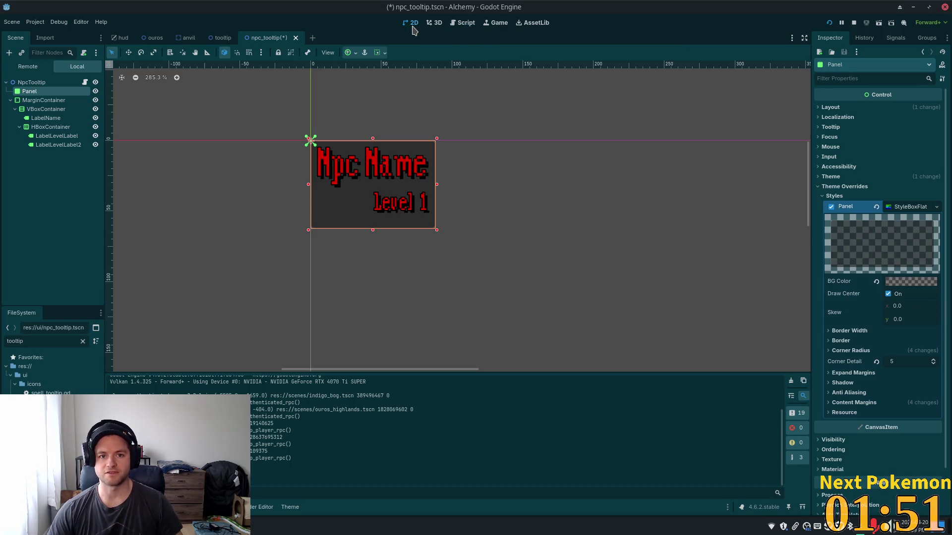
- Save the scene and set the Panel's border width to 1 px on all four sides
key(ctrl+s)
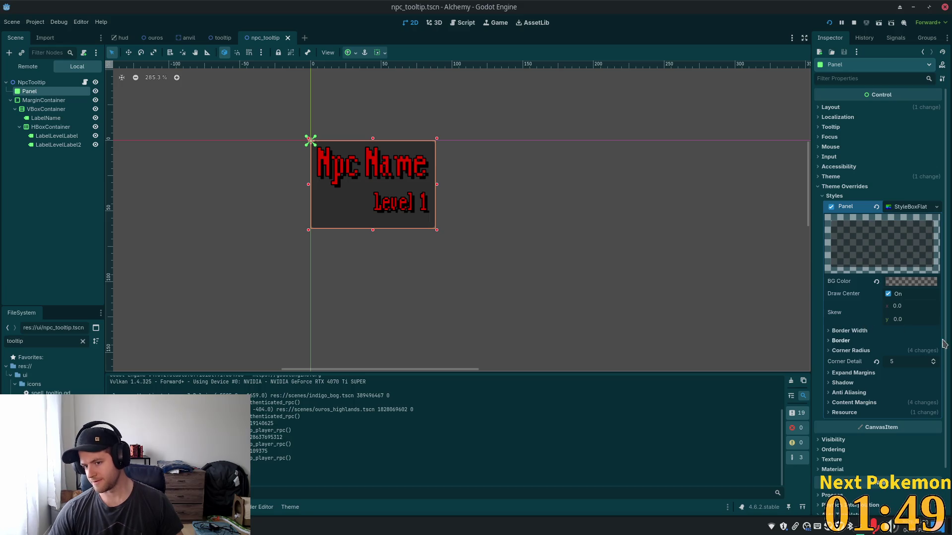
click(833, 342)
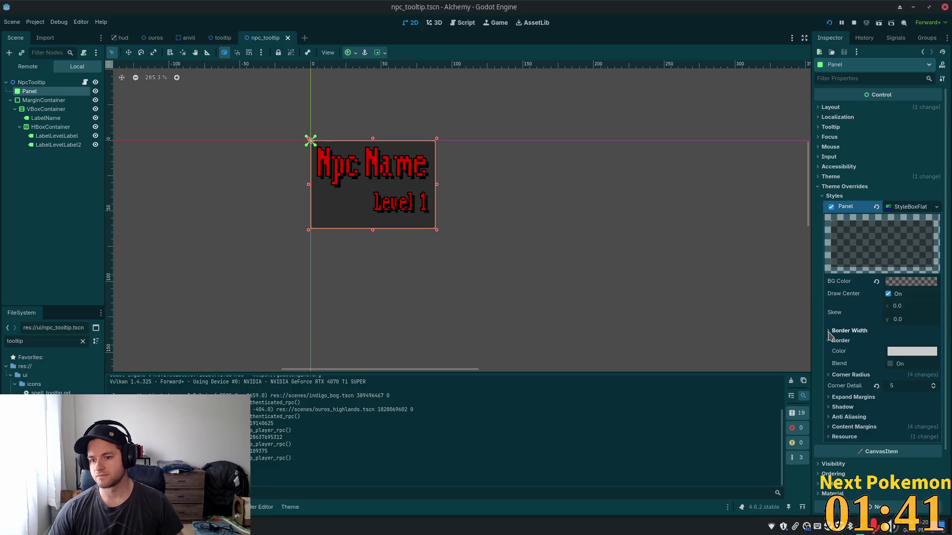
click(829, 331)
click(913, 341)
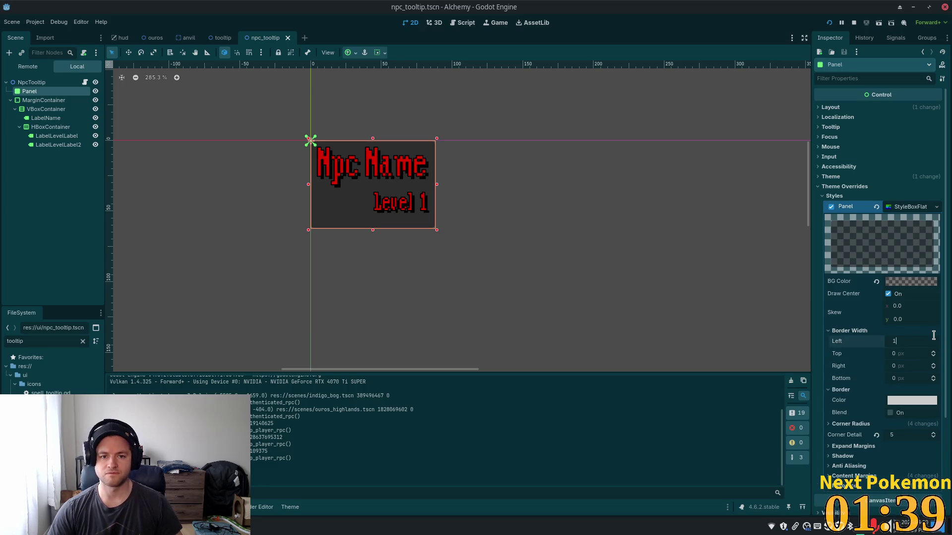
text(1)
key(Tab)
text(1)
key(Tab)
text(1)
key(Tab)
text(1)
key(Tab)
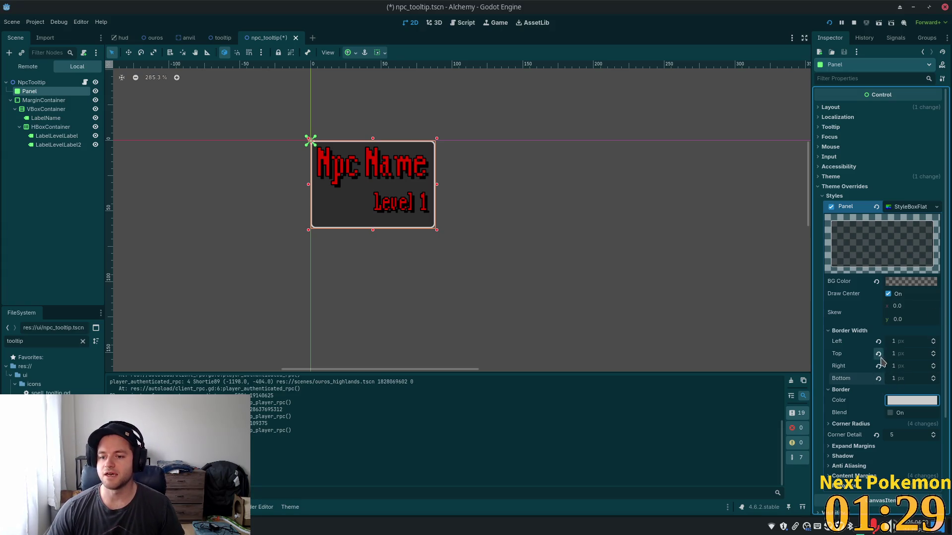
- Enable border Blend, raise the left and top widths to 2 px, and run the game
scroll(902, 387, down, 2)
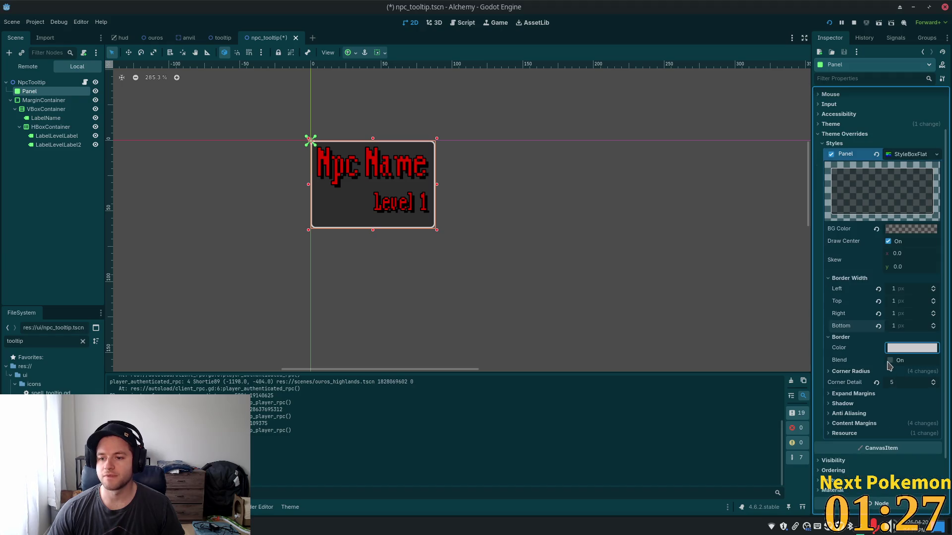
click(890, 360)
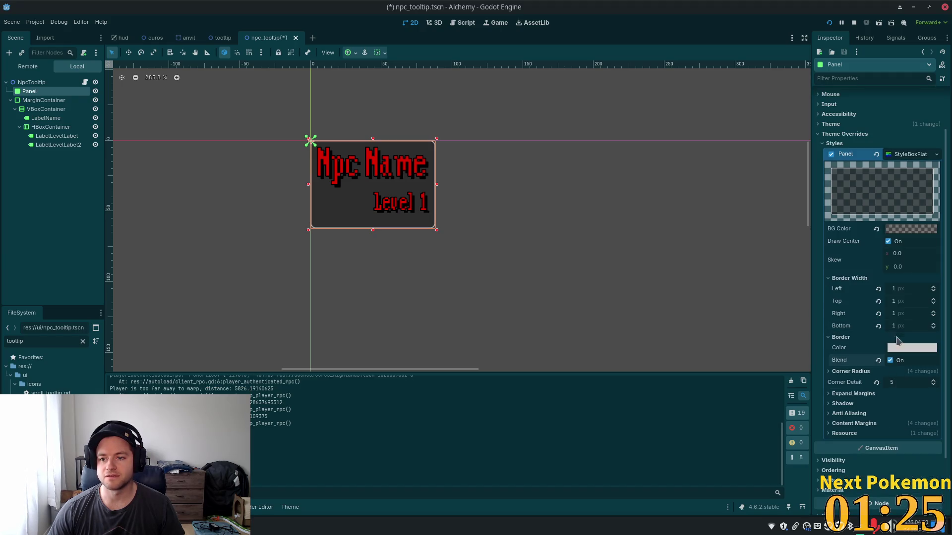
click(890, 292)
text(2)
key(Tab)
key(Tab)
text(2)
key(Tab)
text(2)
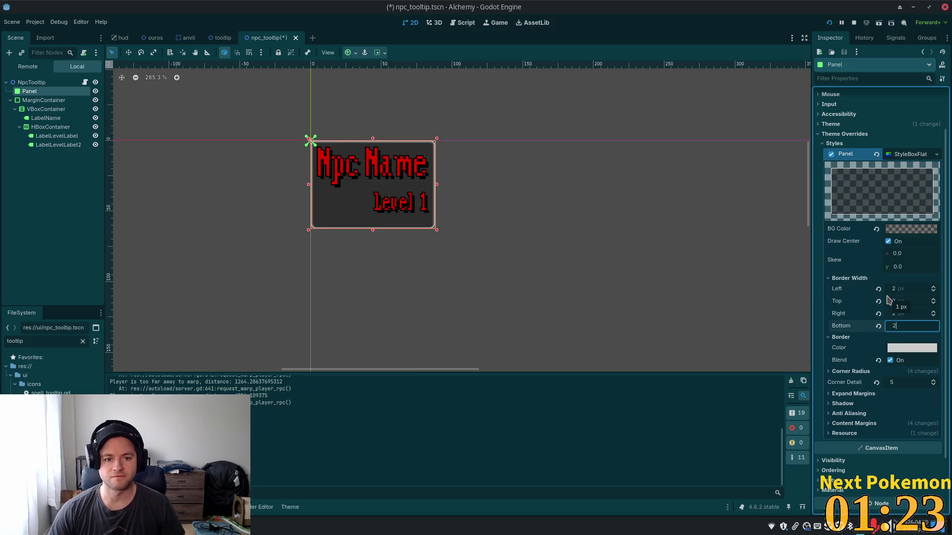
key(Tab)
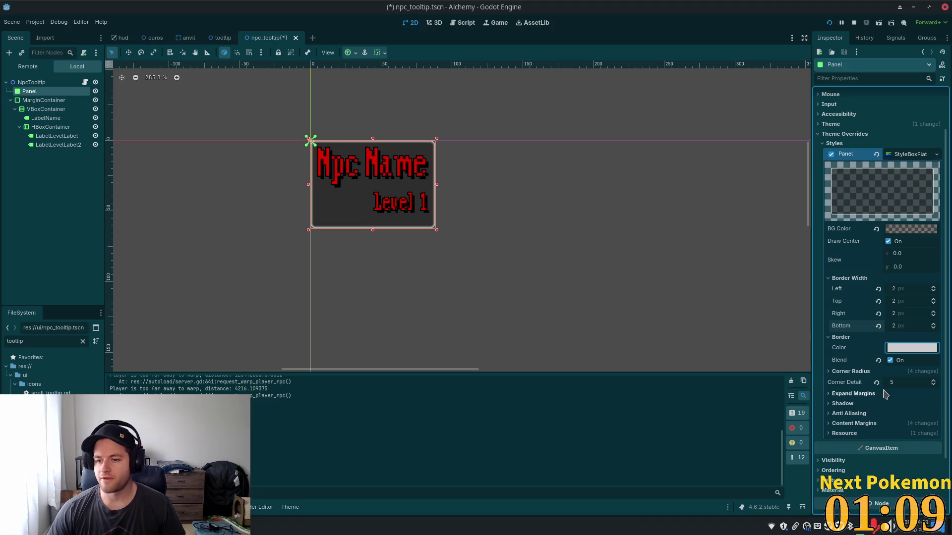
key(F5)
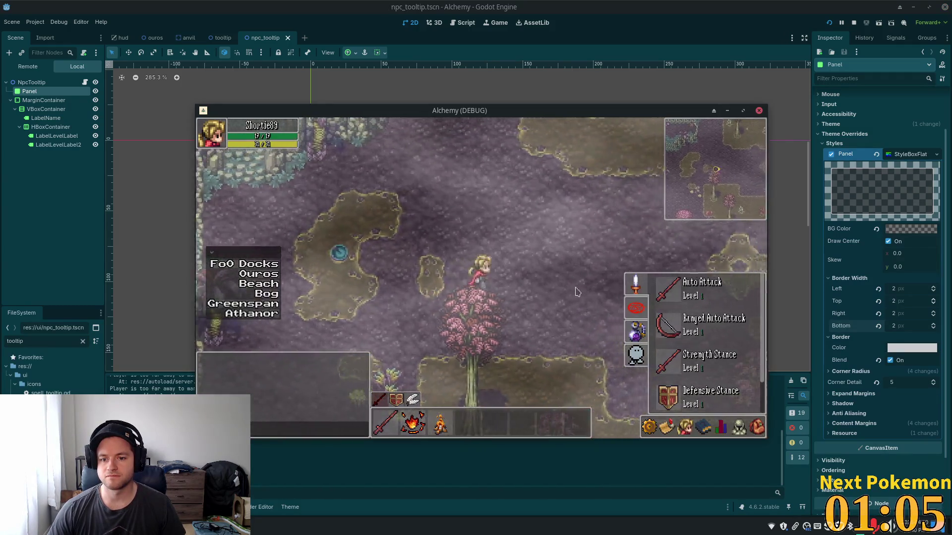
- Restart the game with F5 and log back in
click(435, 287)
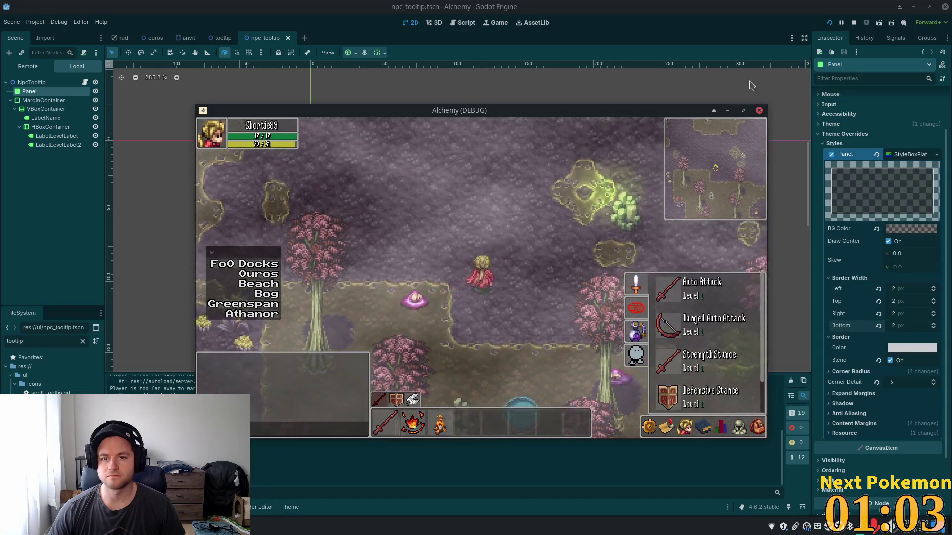
key(F5)
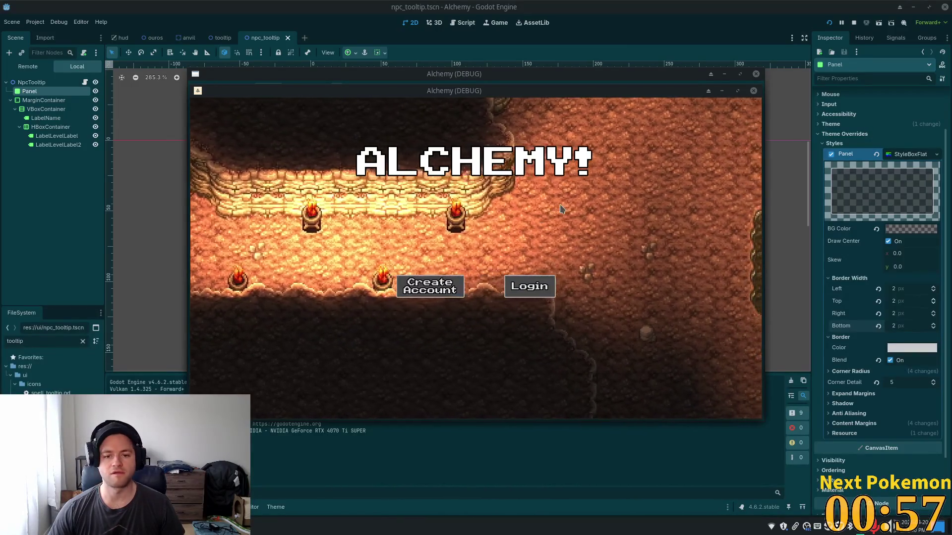
click(530, 286)
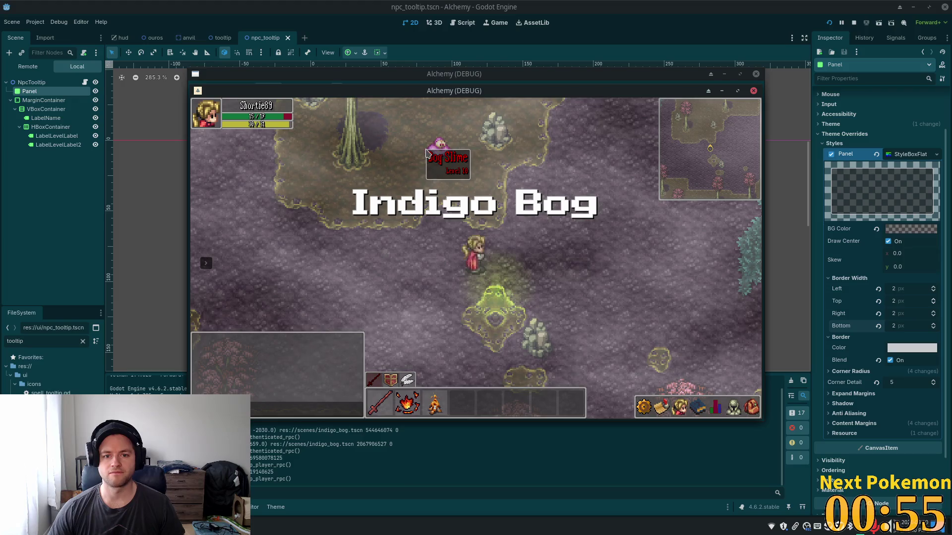
- Walk toward the Bog Slimes to bring up their bordered tooltip
key(d)
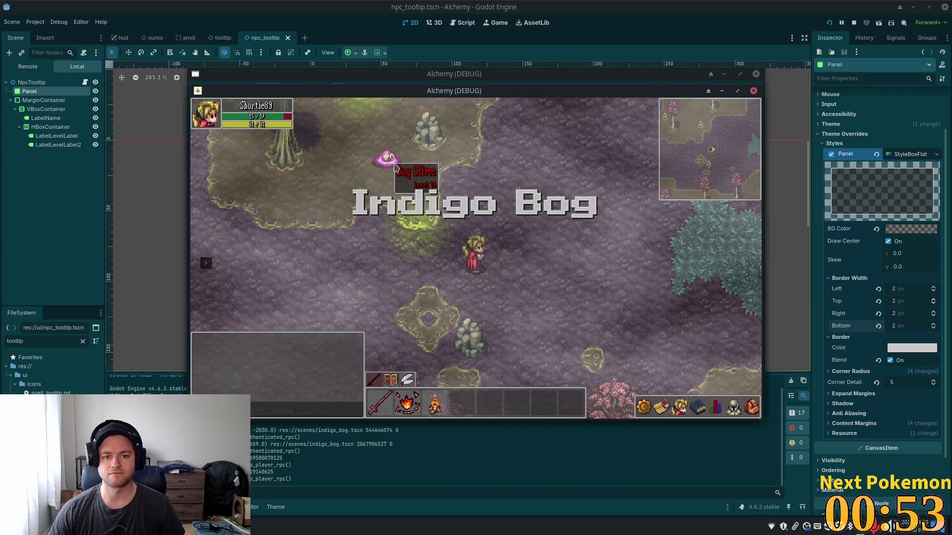
click(387, 157)
click(565, 198)
mouse_move(314, 215)
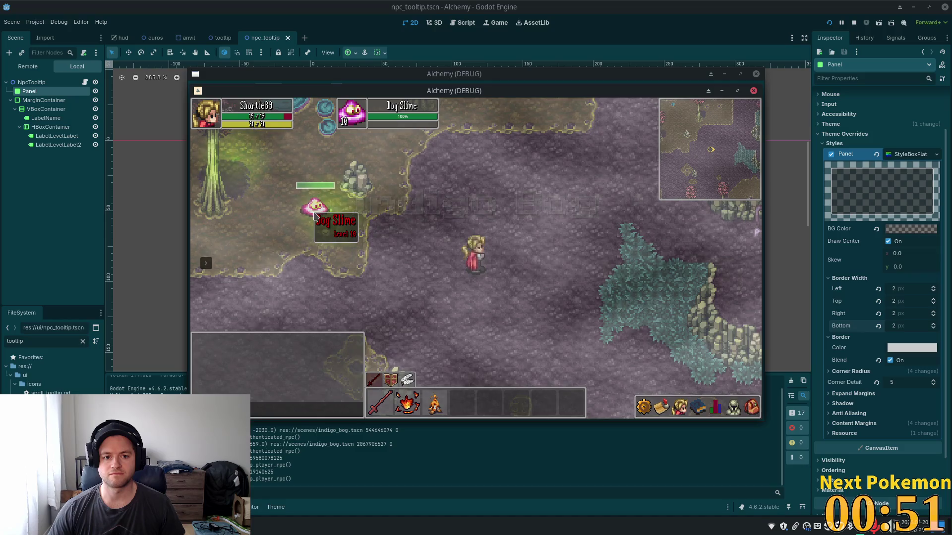
key(w+d)
mouse_move(445, 170)
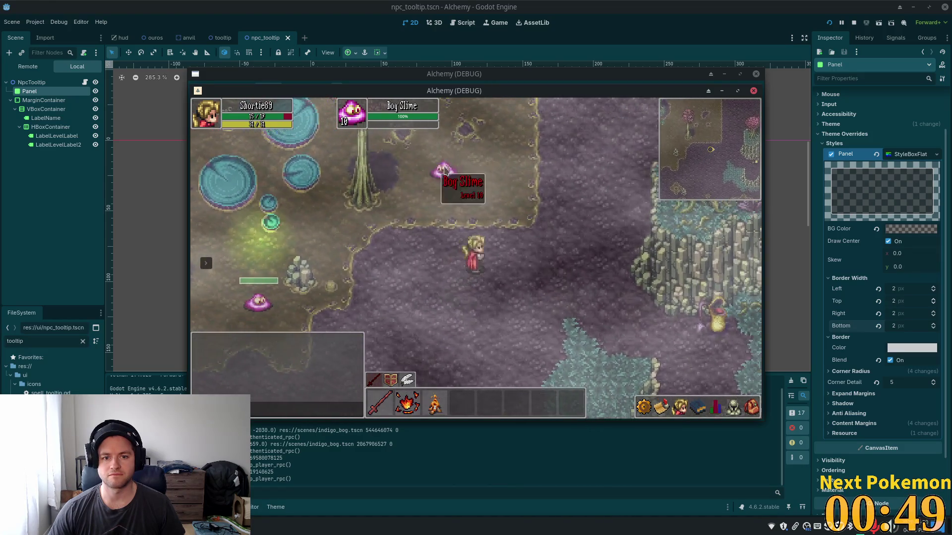
key(s)
mouse_move(464, 158)
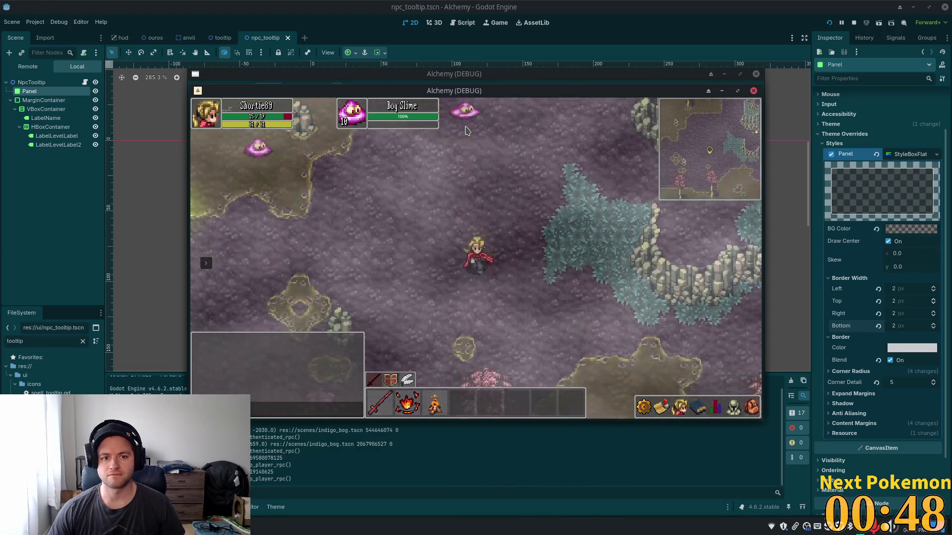
- Keep hovering slimes around the bog to check the tooltip, then close the game
mouse_move(471, 112)
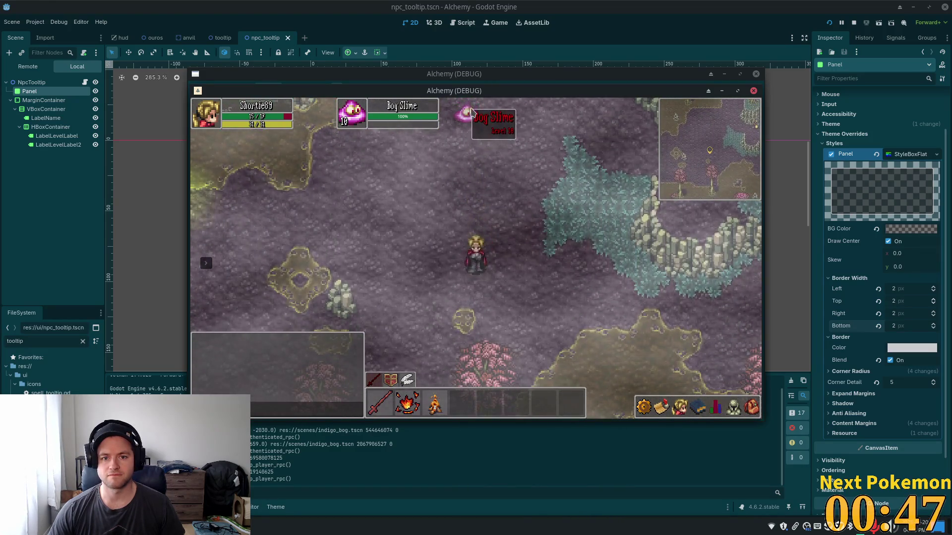
key(a)
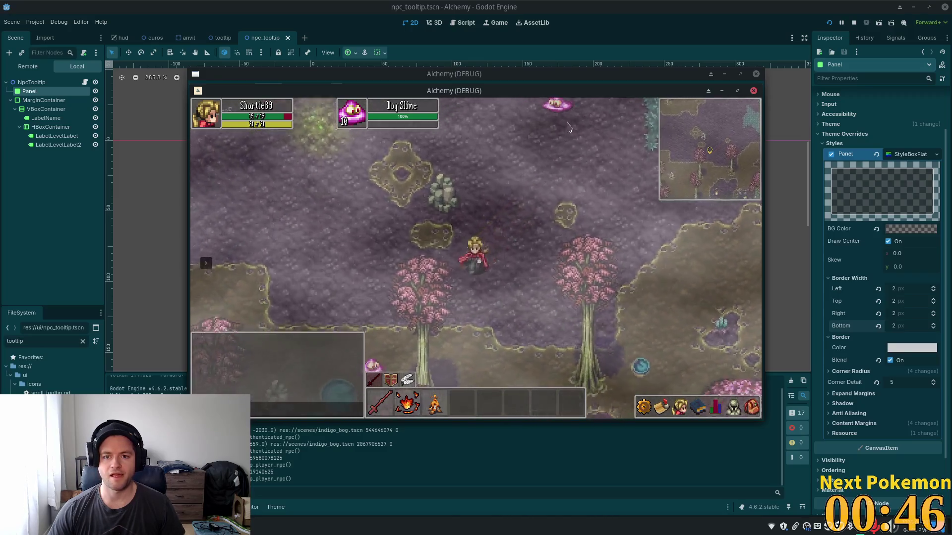
mouse_move(584, 108)
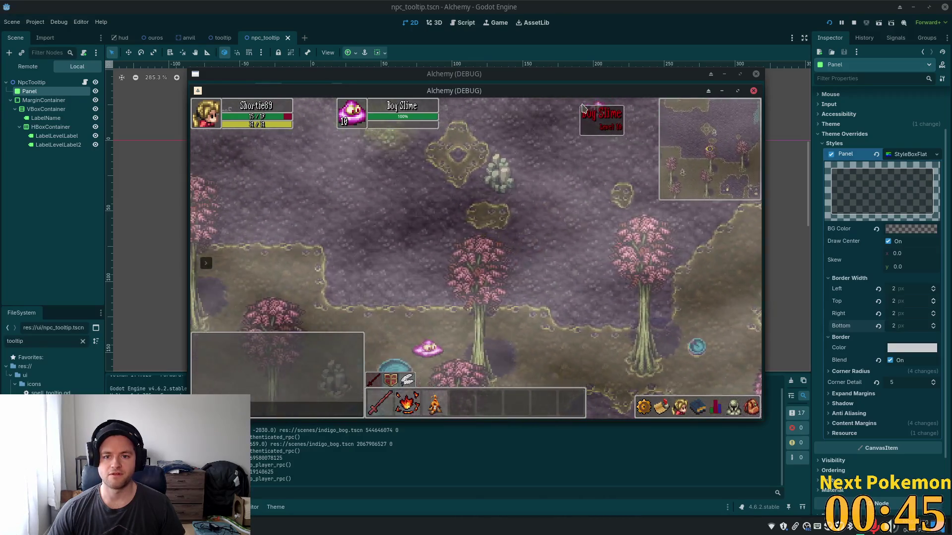
key(w)
mouse_move(649, 206)
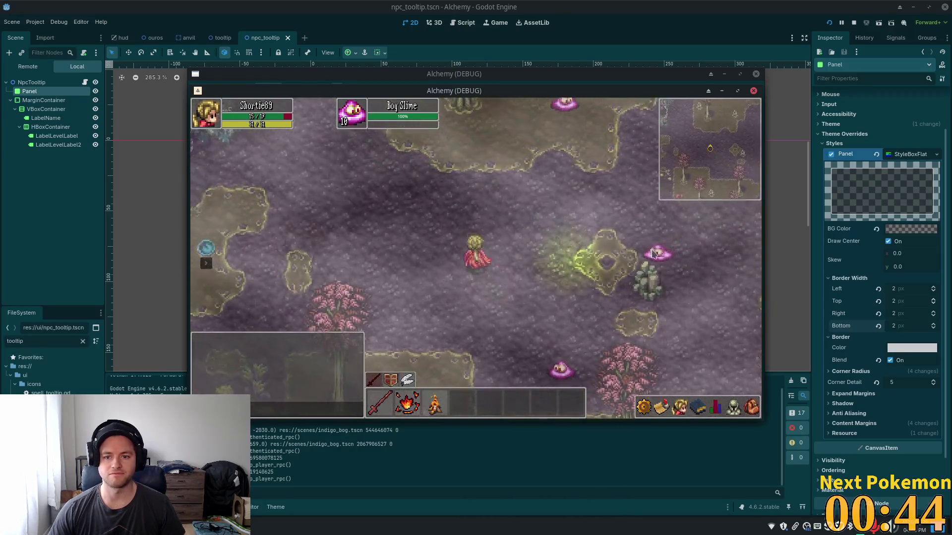
mouse_move(671, 296)
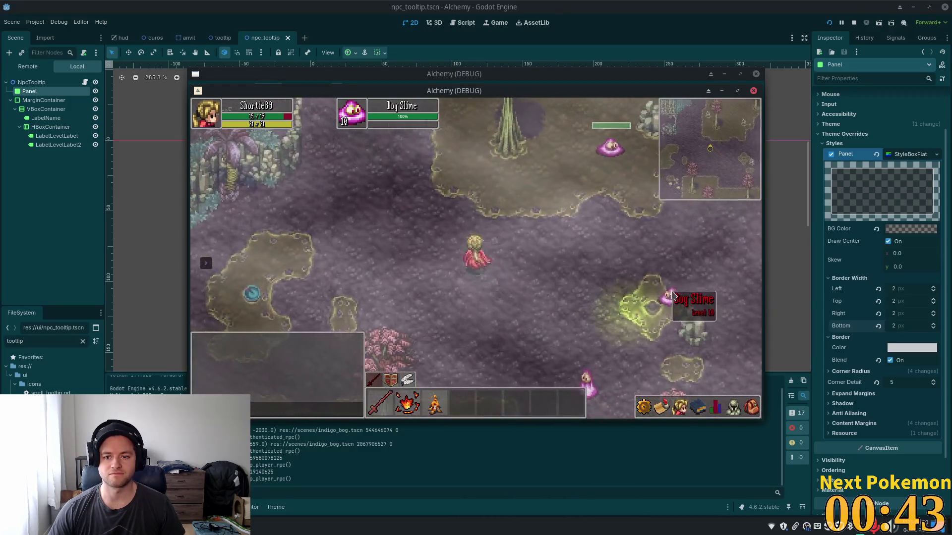
mouse_move(523, 169)
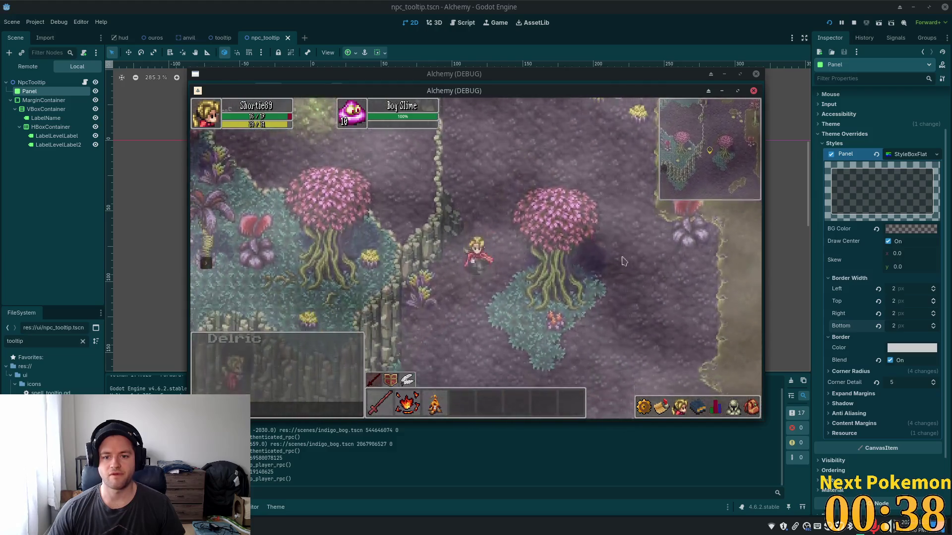
mouse_move(553, 174)
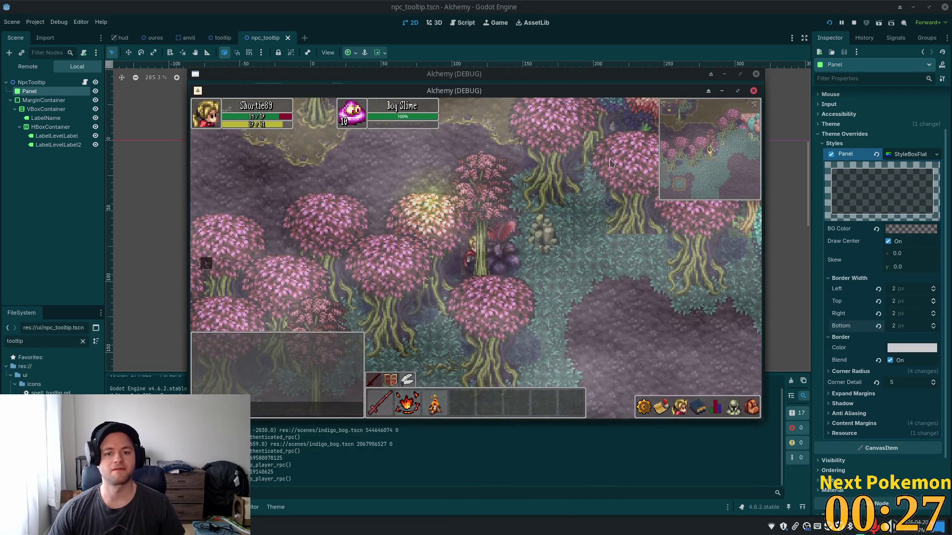
key(F8)
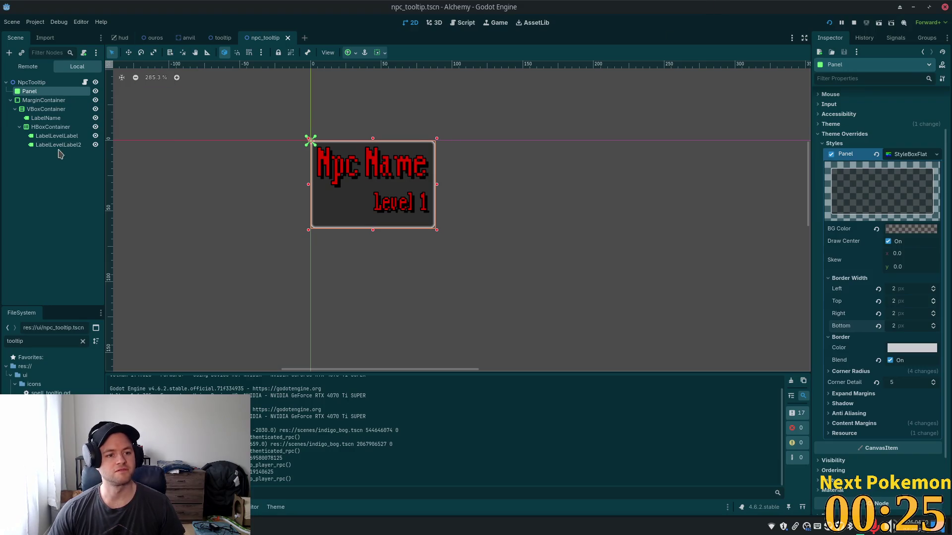
- Select both level labels, LabelLevelLabel and LabelLevelLabel2, in the scene tree
click(58, 145)
ctrl+click(61, 138)
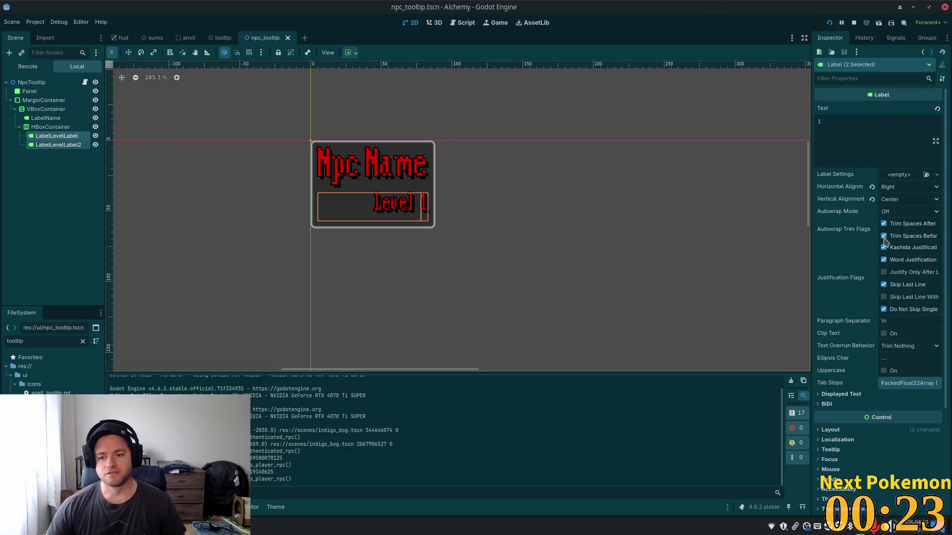
scroll(868, 331, down, 3)
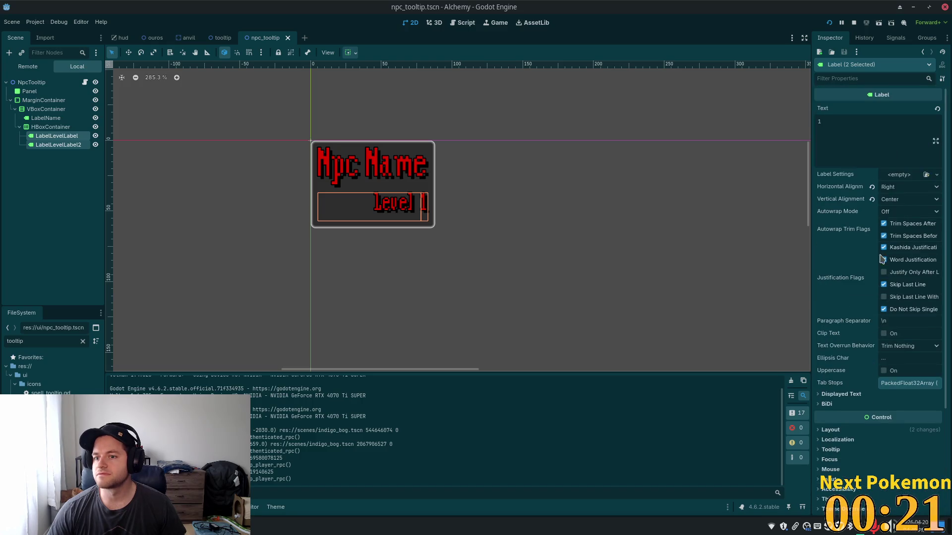
scroll(878, 338, down, 5)
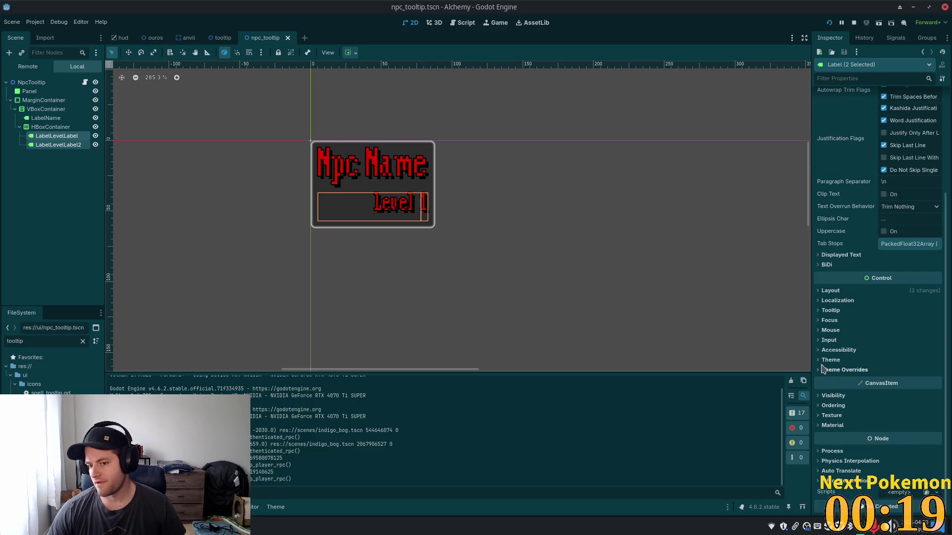
click(56, 138)
scroll(893, 353, up, 6)
scroll(893, 353, down, 5)
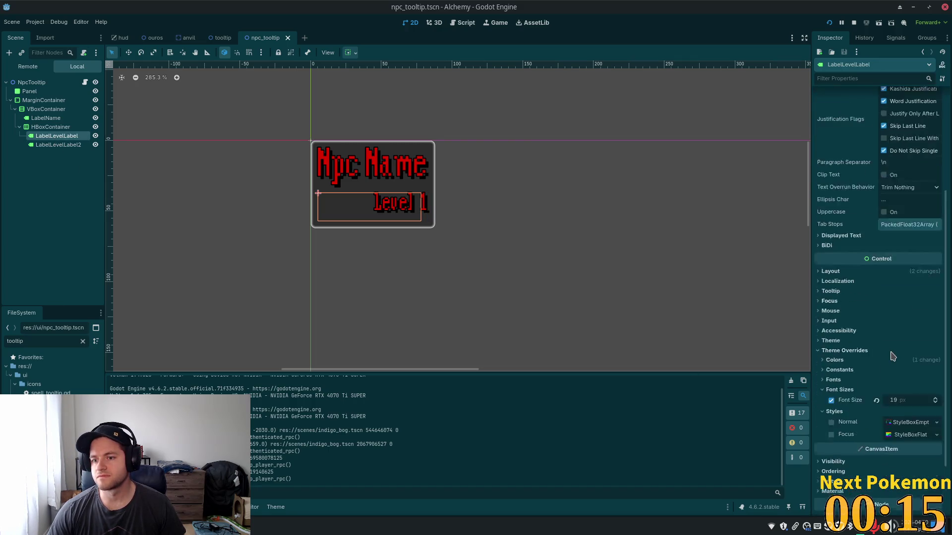
ctrl+click(44, 147)
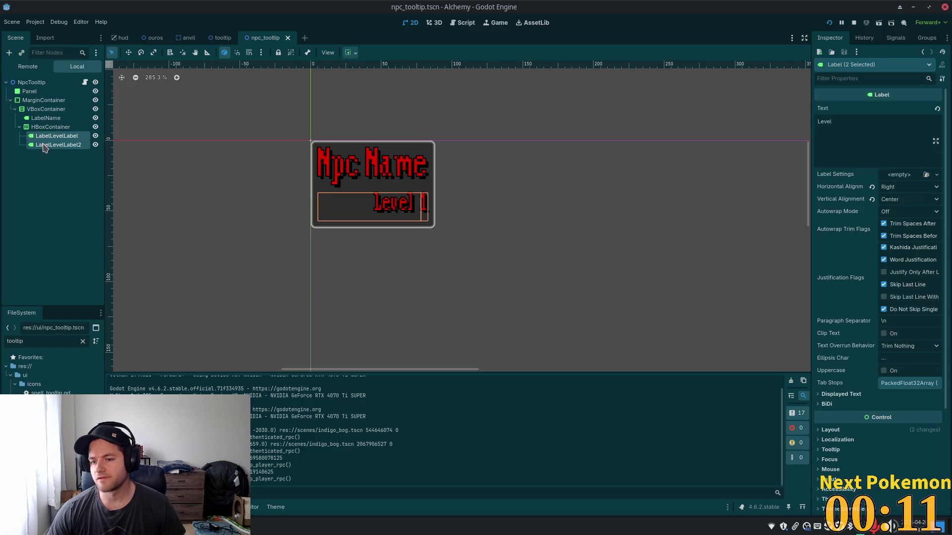
scroll(843, 318, down, 4)
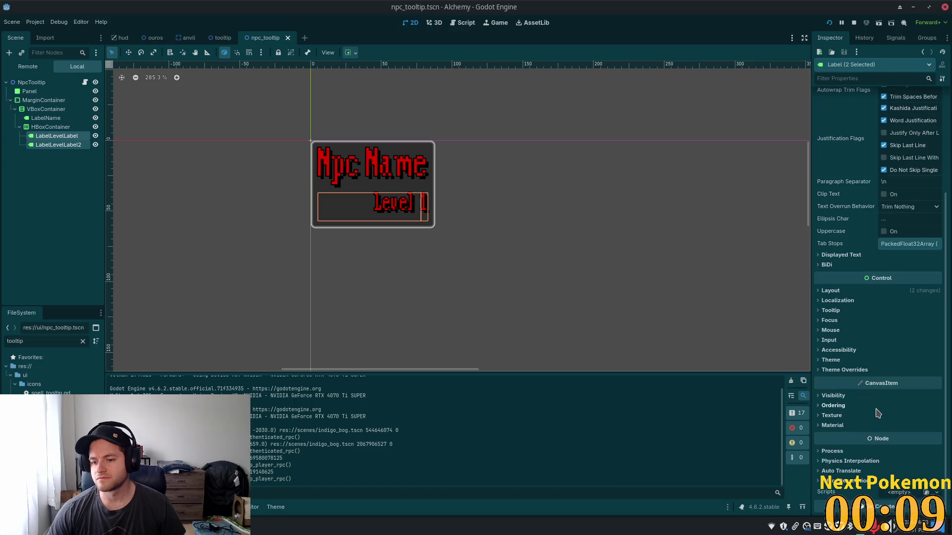
- Override their Font Color to white and save the scene
click(818, 371)
scroll(838, 371, down, 2)
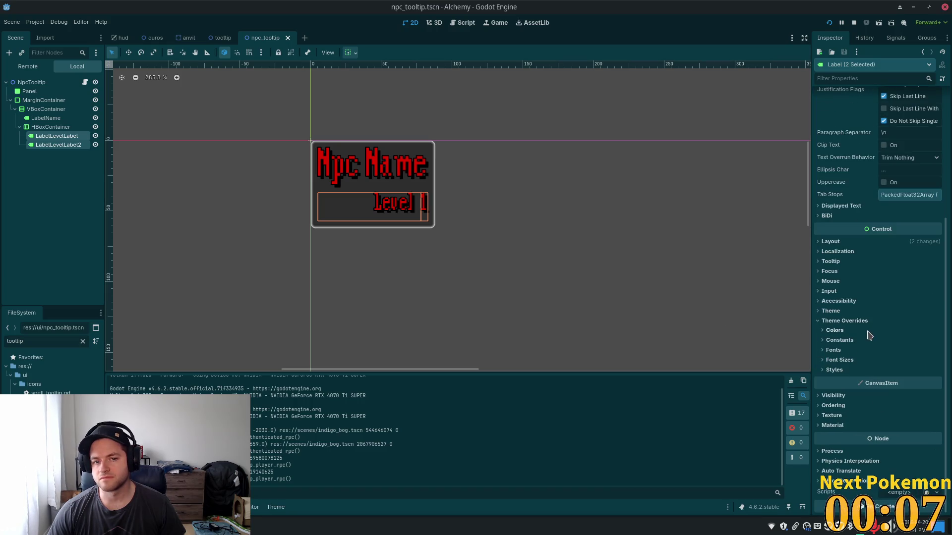
click(834, 330)
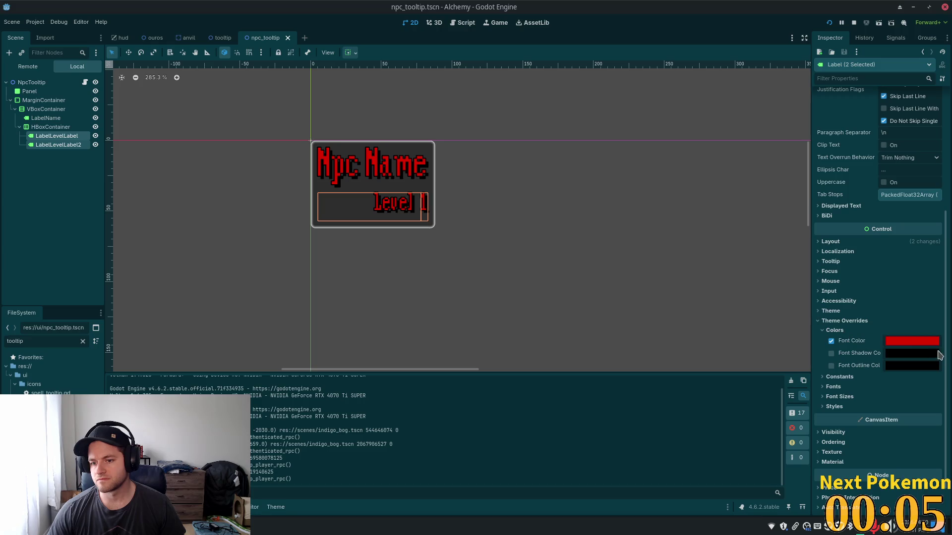
click(921, 343)
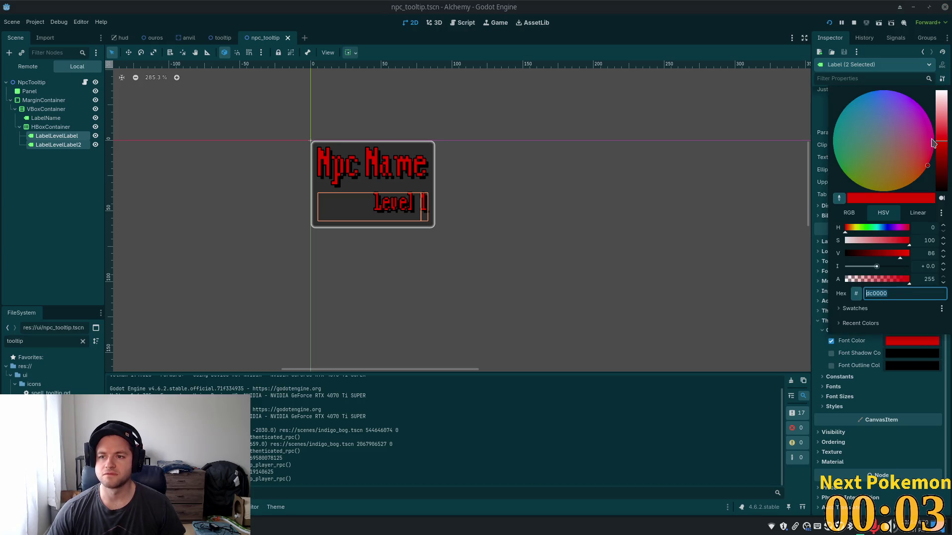
drag(941, 133, 937, 81)
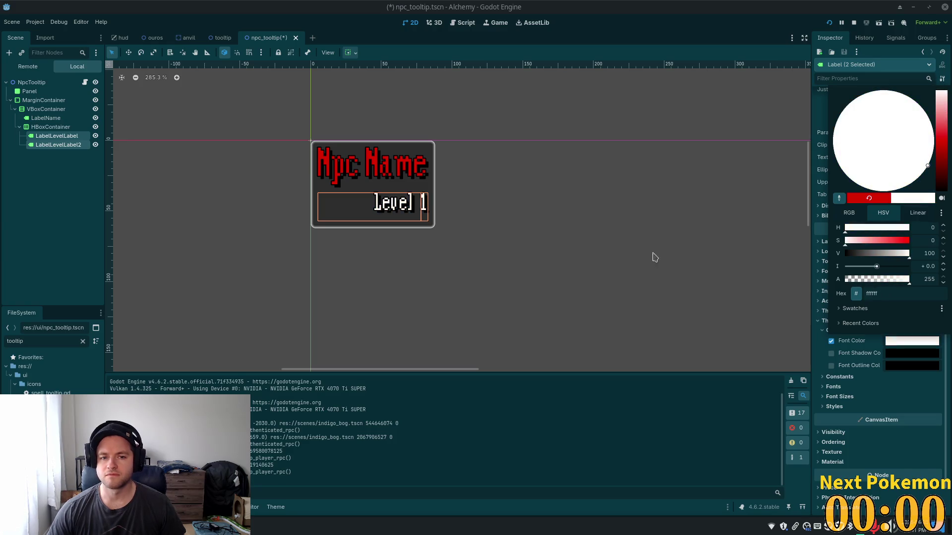
click(624, 412)
key(ctrl+s)
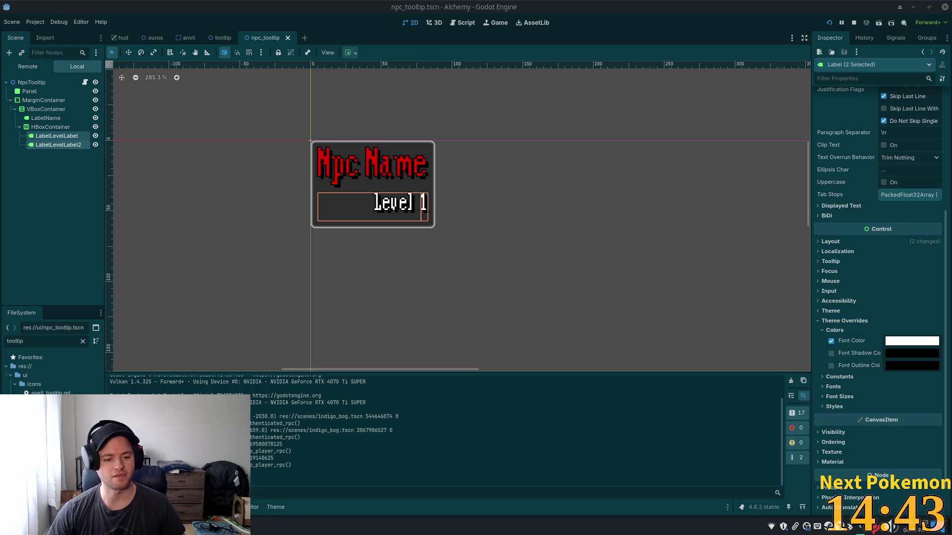
- Search the Pokémon collection for 't water' and sort it by ID
mouse_move(173, 526)
click(277, 462)
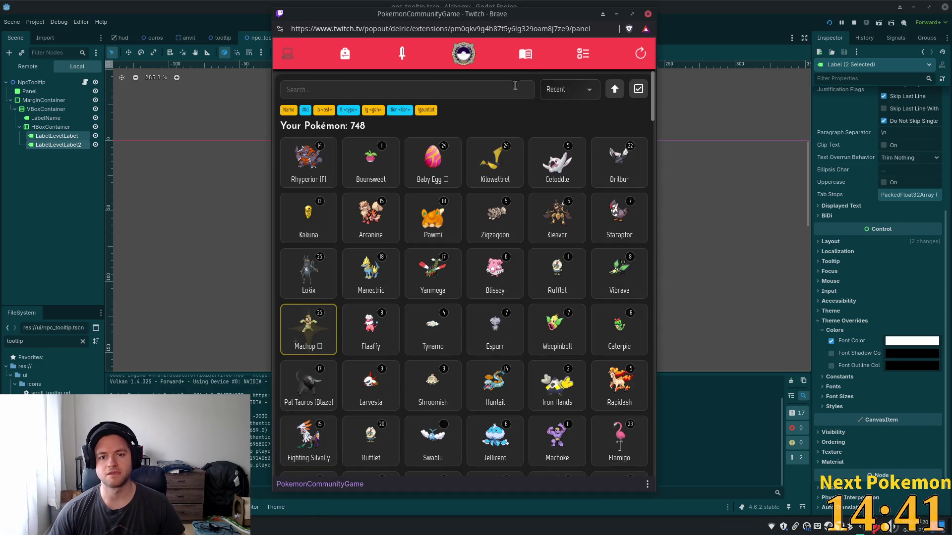
click(398, 87)
text(t)
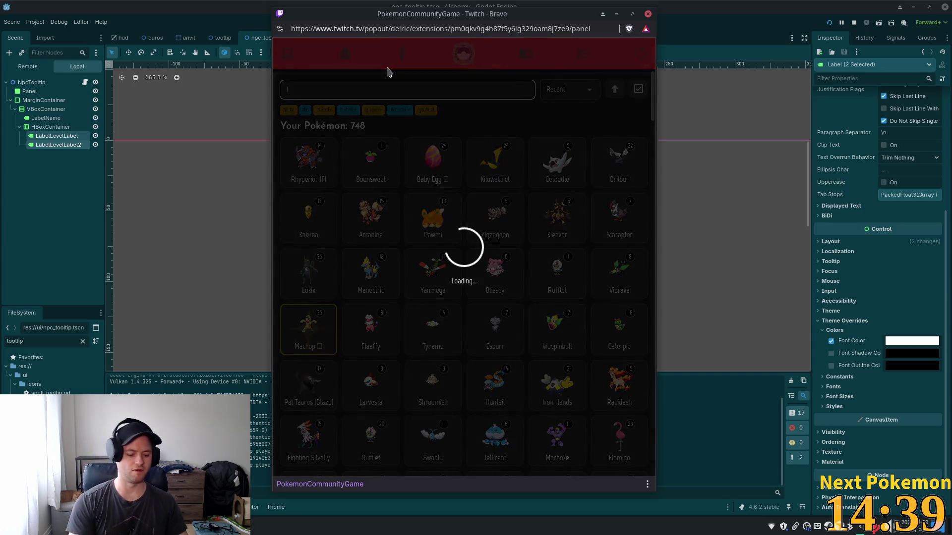
text( water)
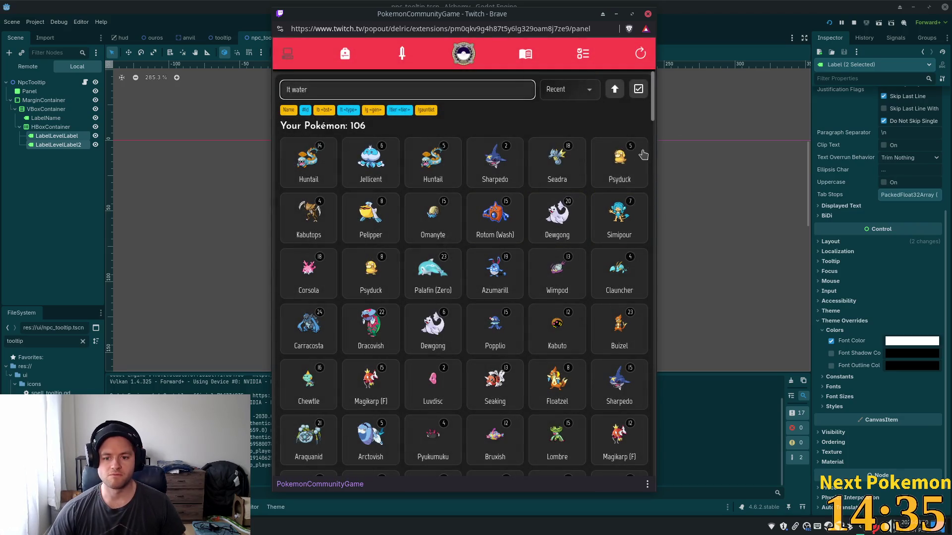
click(589, 89)
click(566, 129)
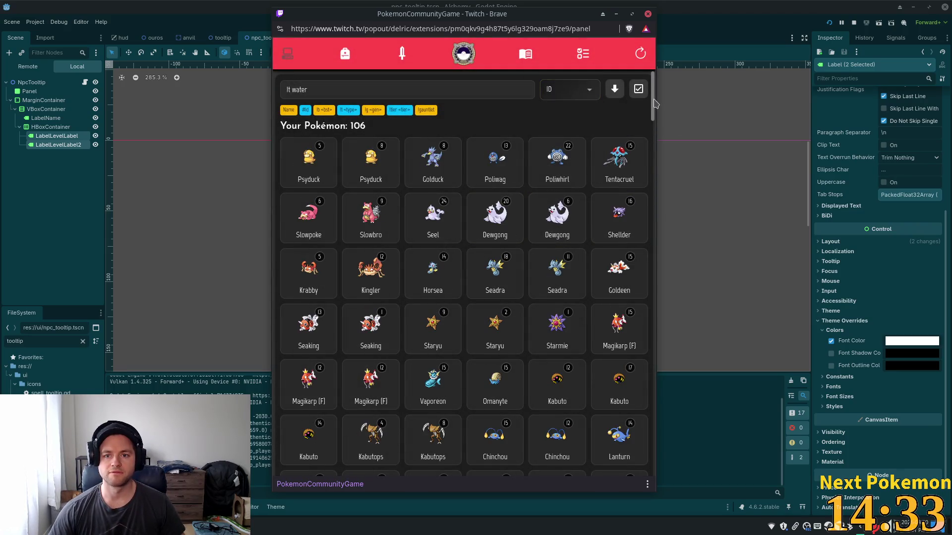
drag(653, 104, 648, 168)
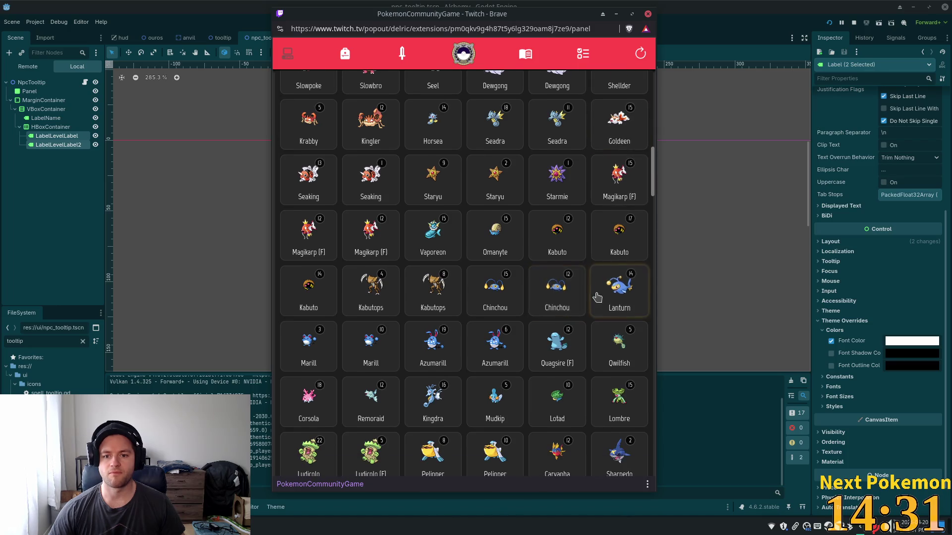
- Open and close a couple of Chinchou detail cards
click(556, 295)
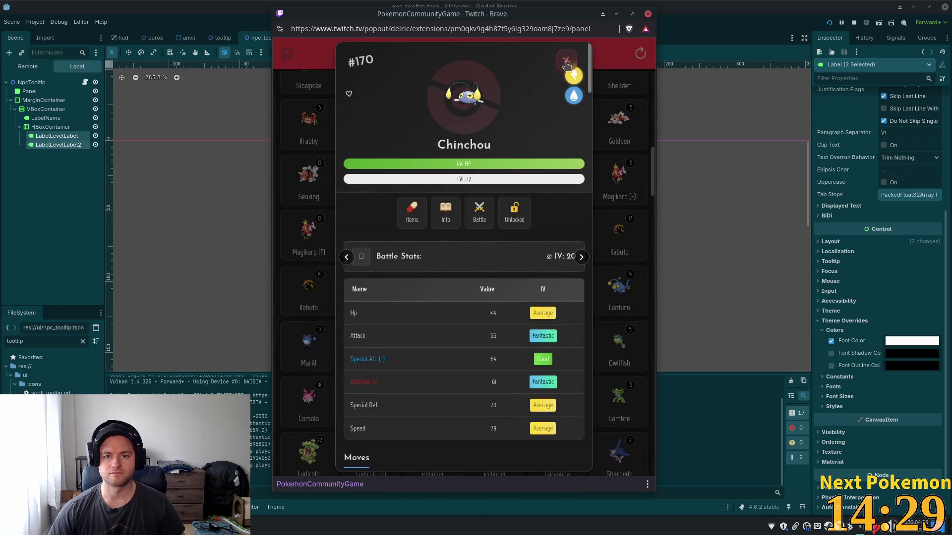
key(Escape)
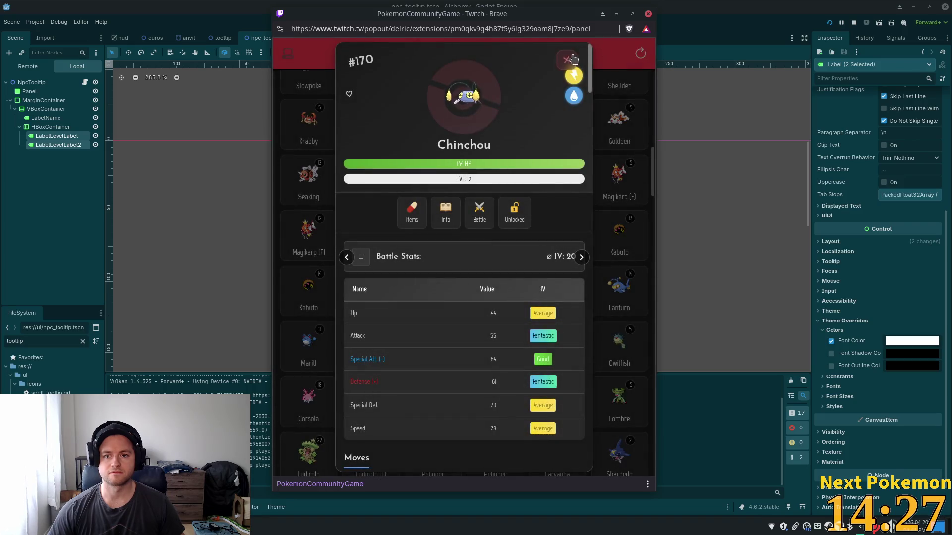
key(Escape)
click(539, 304)
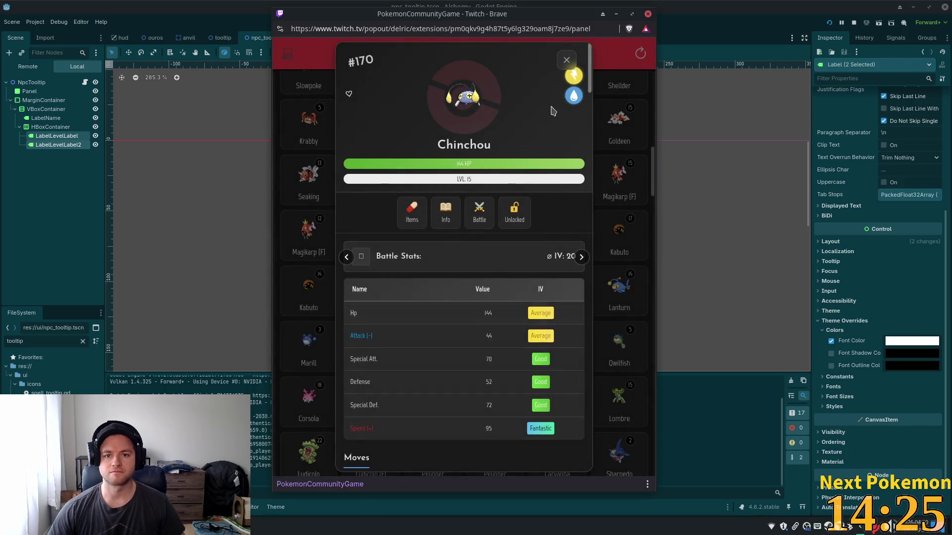
click(565, 62)
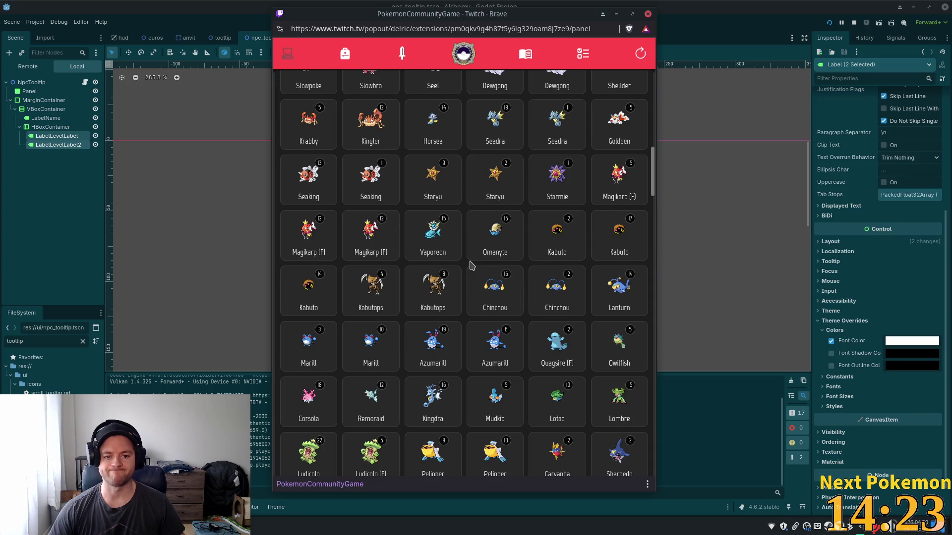
- Evolve the level 15 Chinchou and return to the grid
click(491, 295)
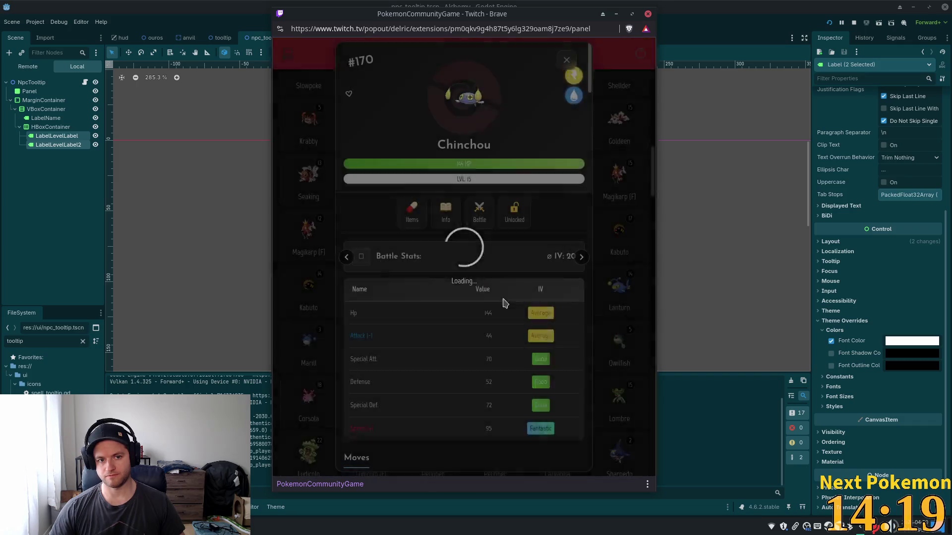
scroll(505, 308, down, 5)
scroll(523, 416, down, 3)
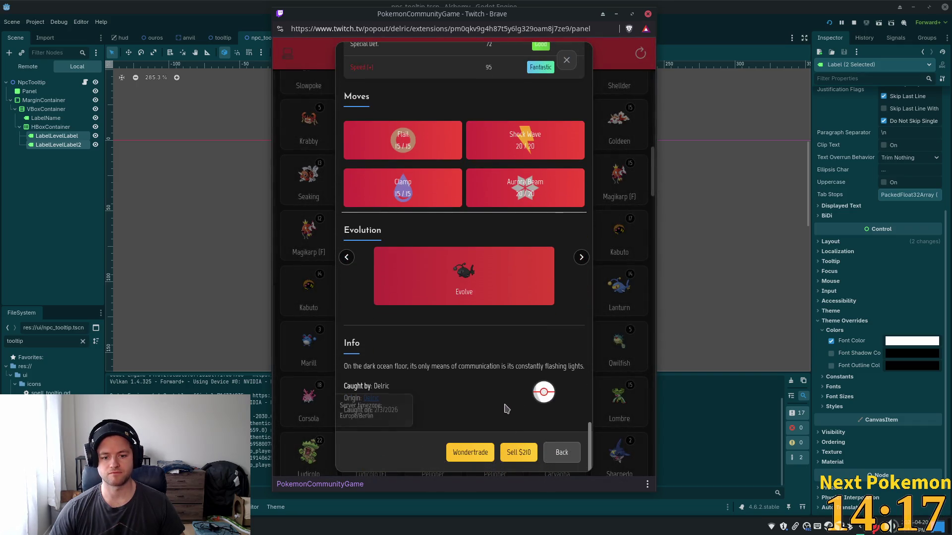
click(471, 273)
click(473, 273)
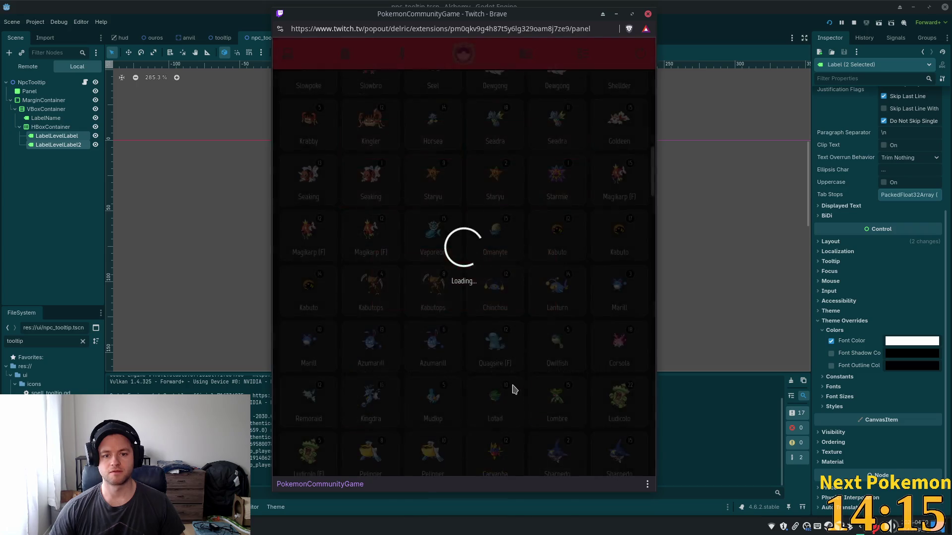
click(573, 62)
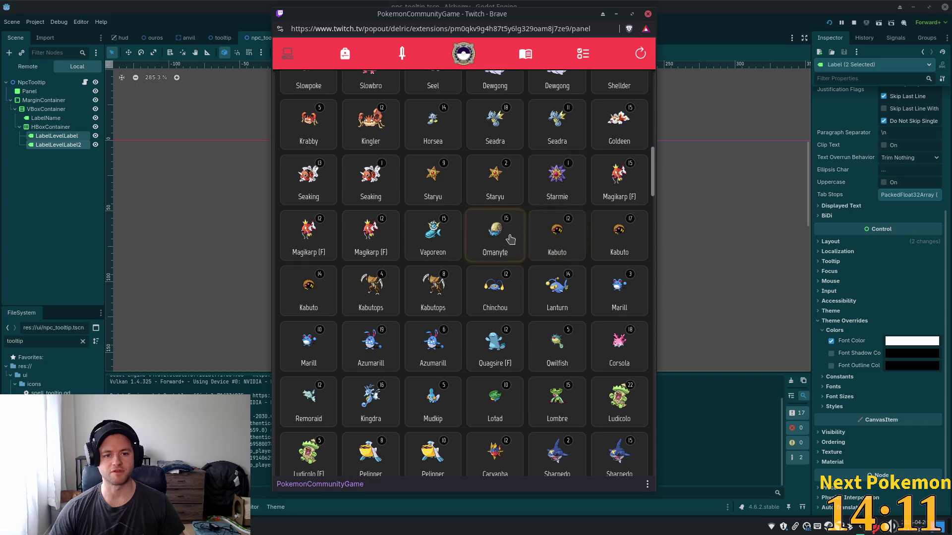
- Browse the Goldeen cards and open the level 14 Goldeen's details
click(618, 135)
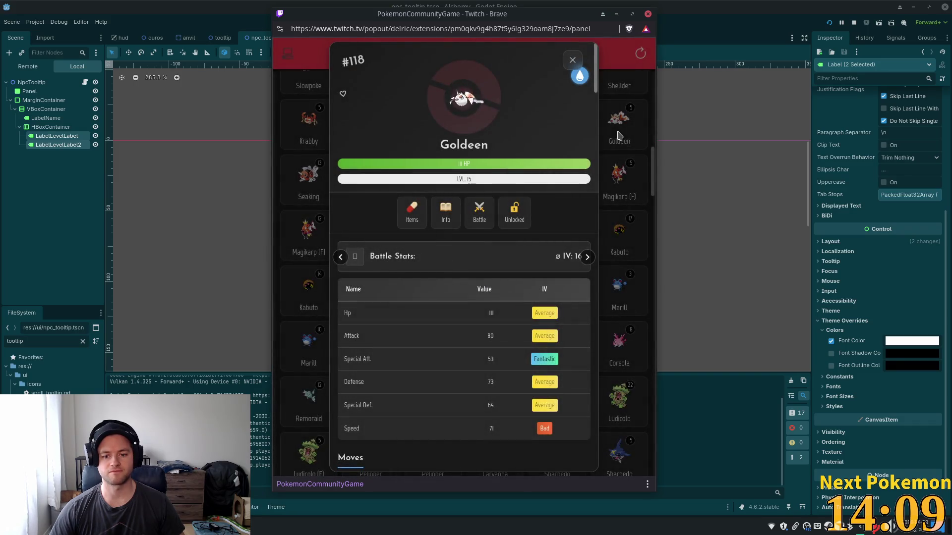
click(572, 60)
click(608, 178)
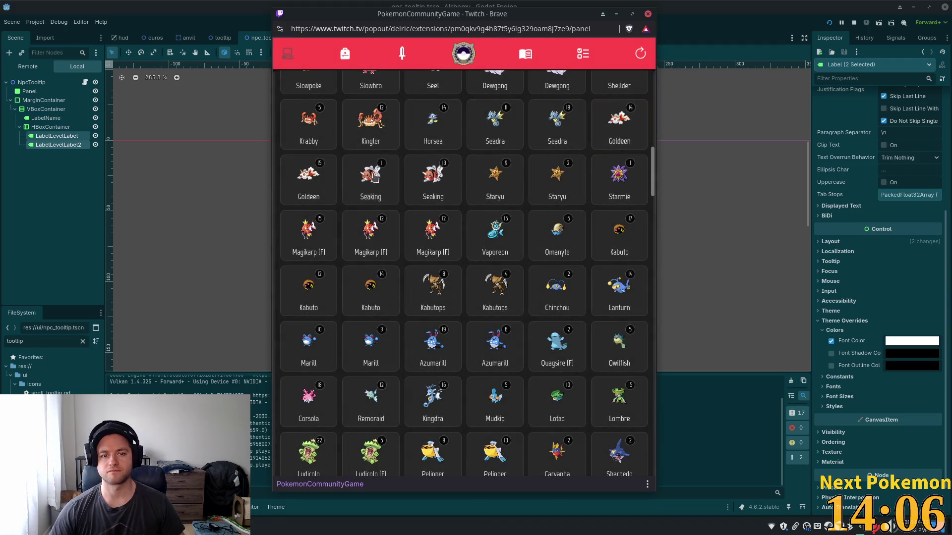
click(284, 180)
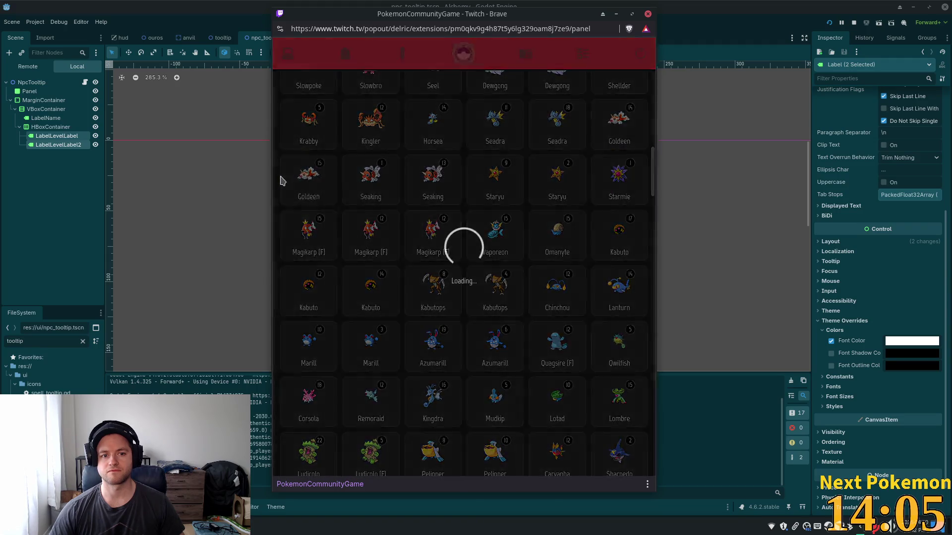
click(573, 60)
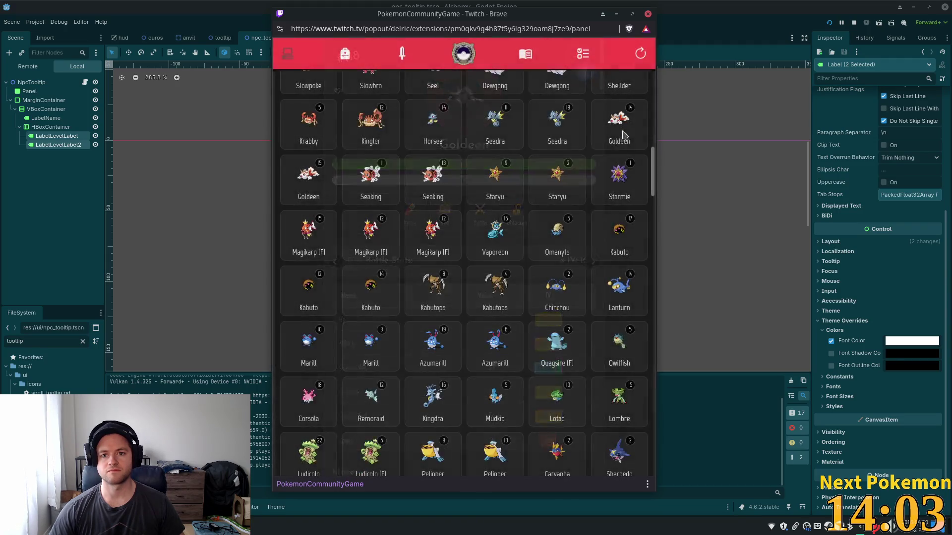
click(627, 180)
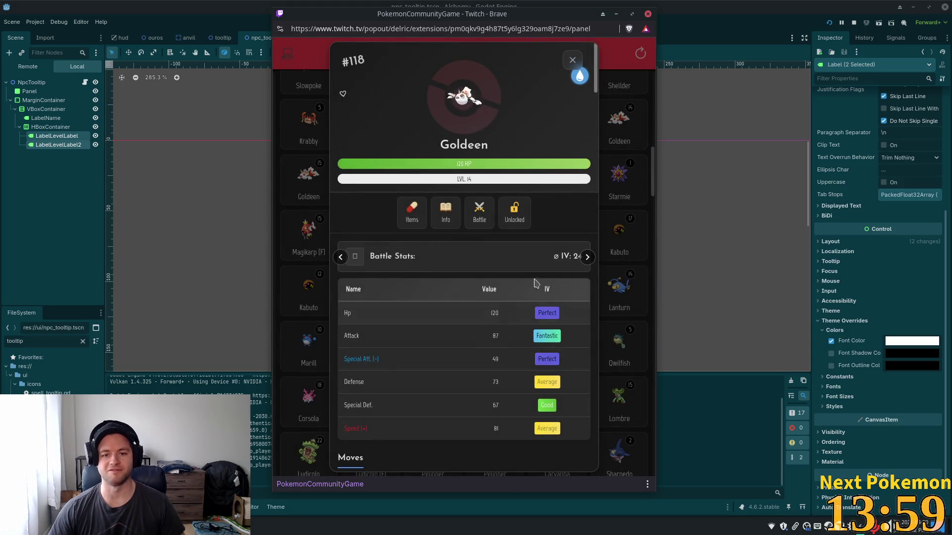
- Close the Goldeen details and scroll to the bottom of the Pokémon grid
click(572, 60)
scroll(547, 171, down, 5)
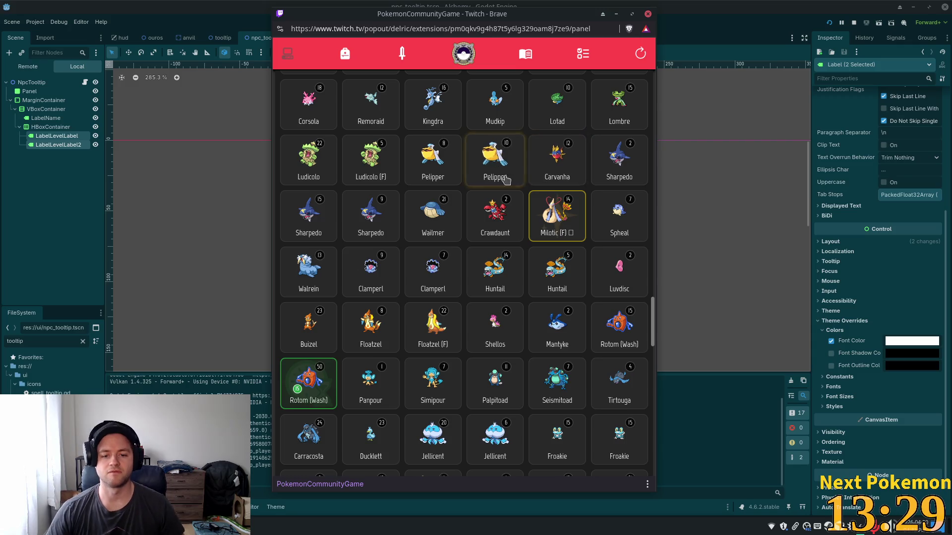
scroll(502, 227, down, 4)
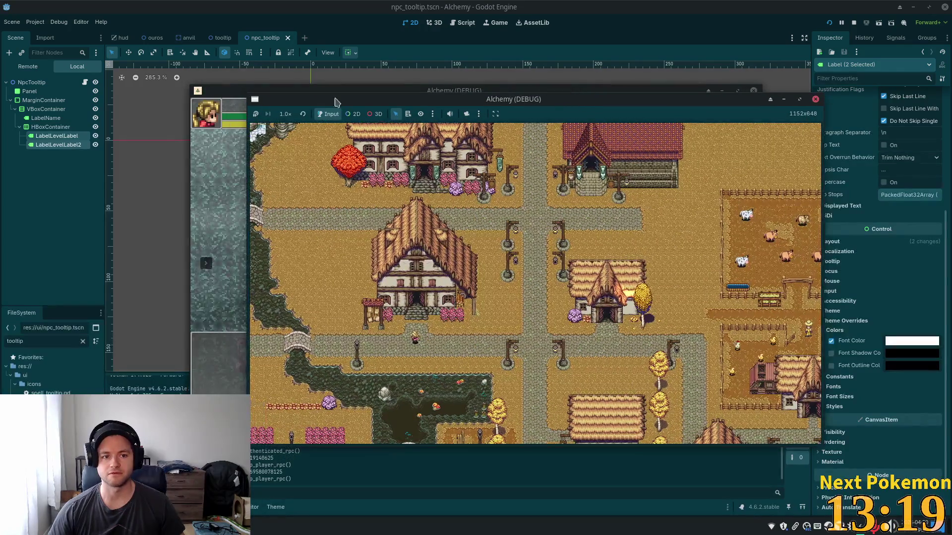
- Focus the Alchemy debug window and walk the player through the cave
click(231, 172)
mouse_move(461, 279)
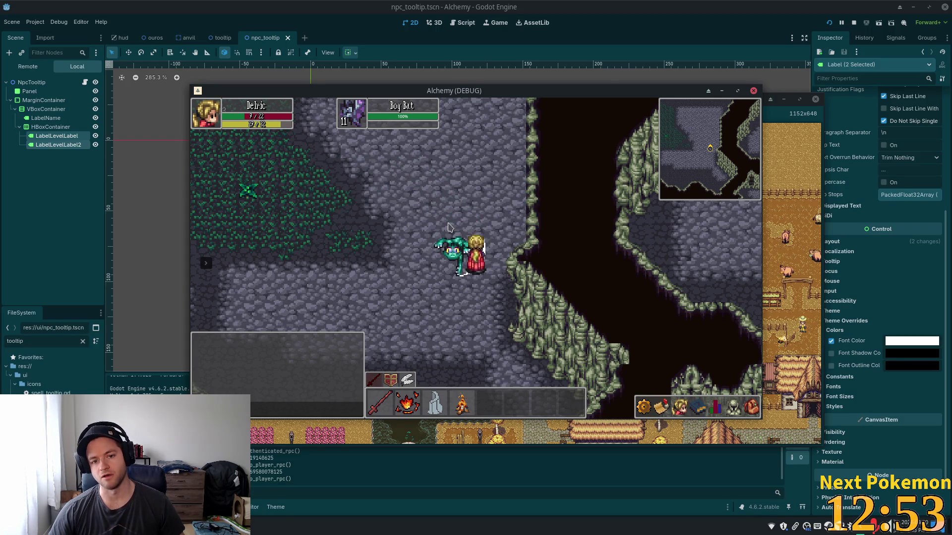
key(w)
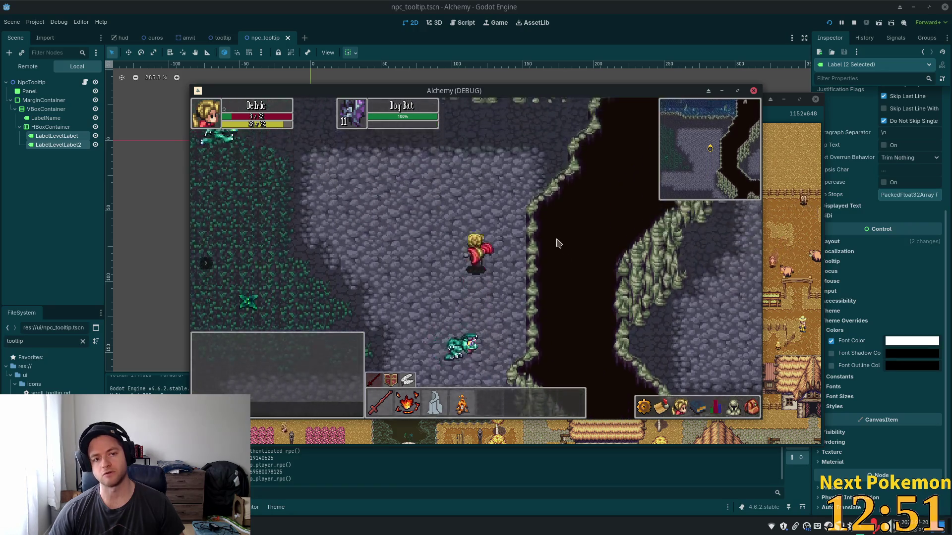
key(a)
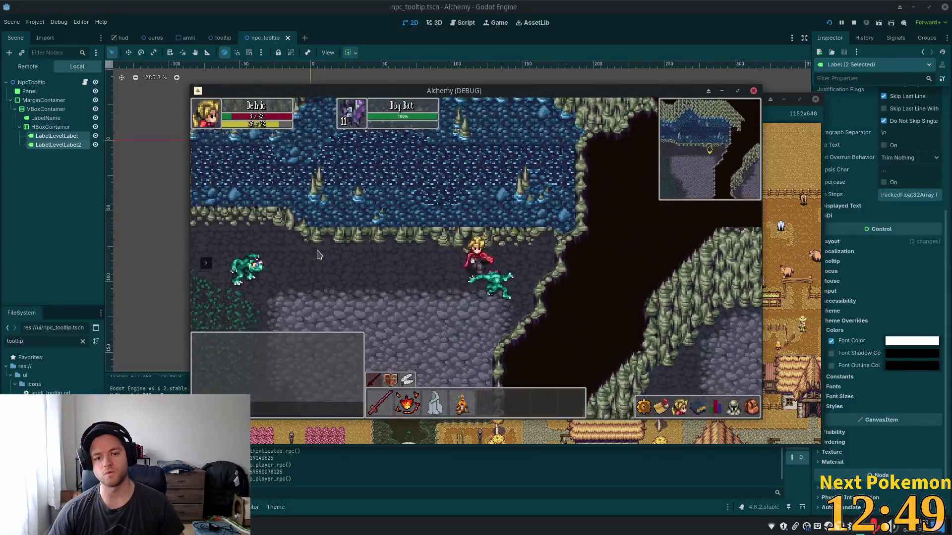
key(s)
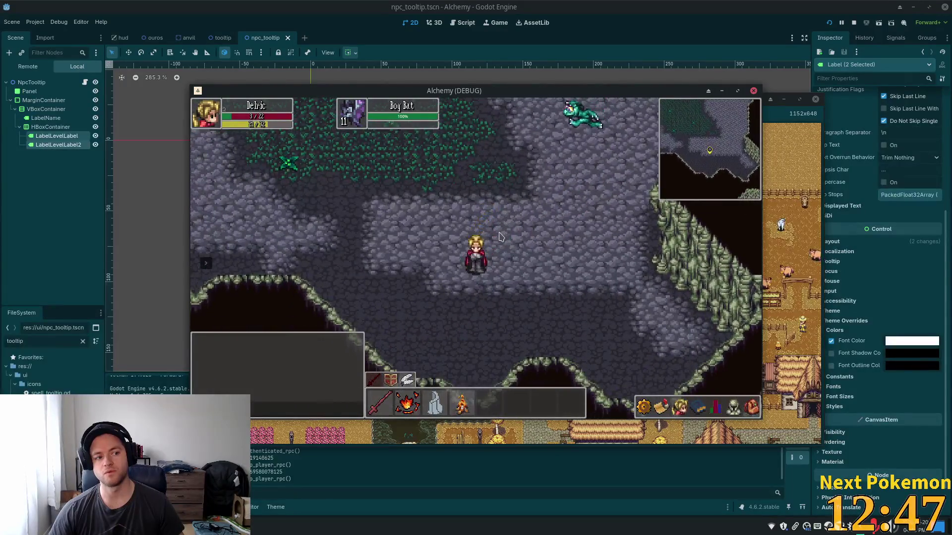
key(d)
key(d)
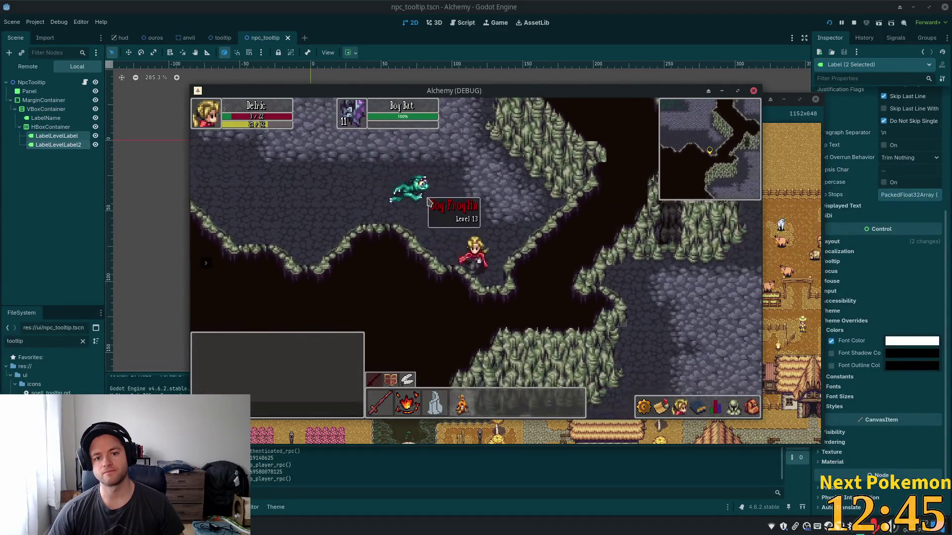
key(d)
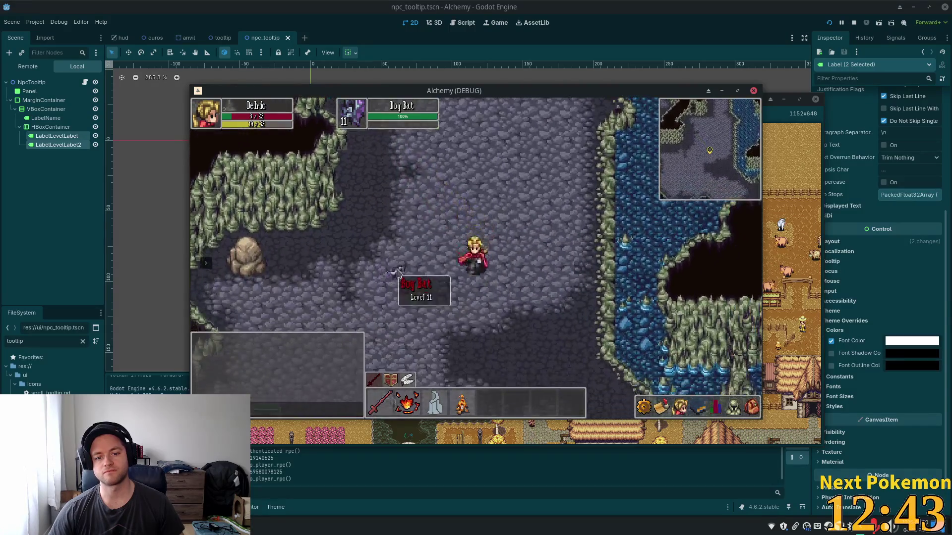
key(s)
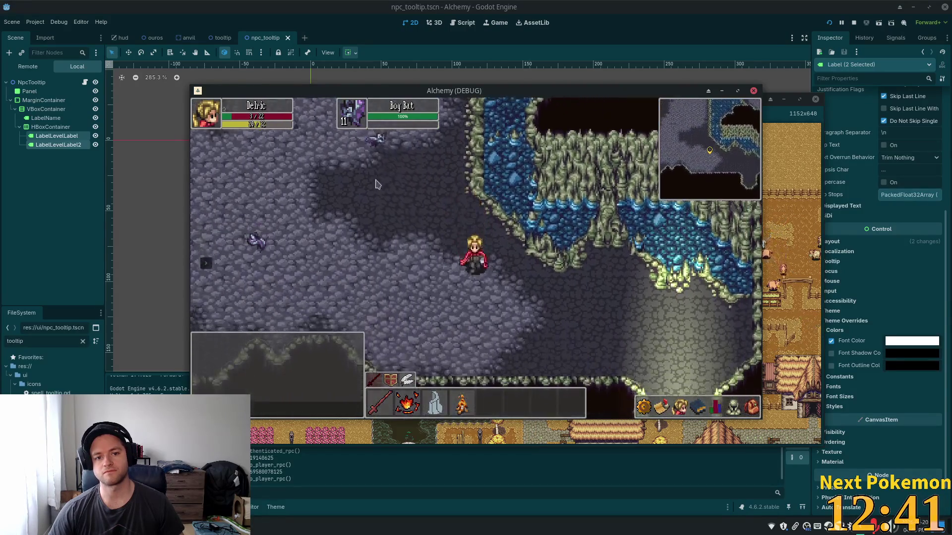
- Walk into Indigo Bog, check the Bog Bat's white 'Level 11' tooltip, and stop the game
mouse_move(266, 189)
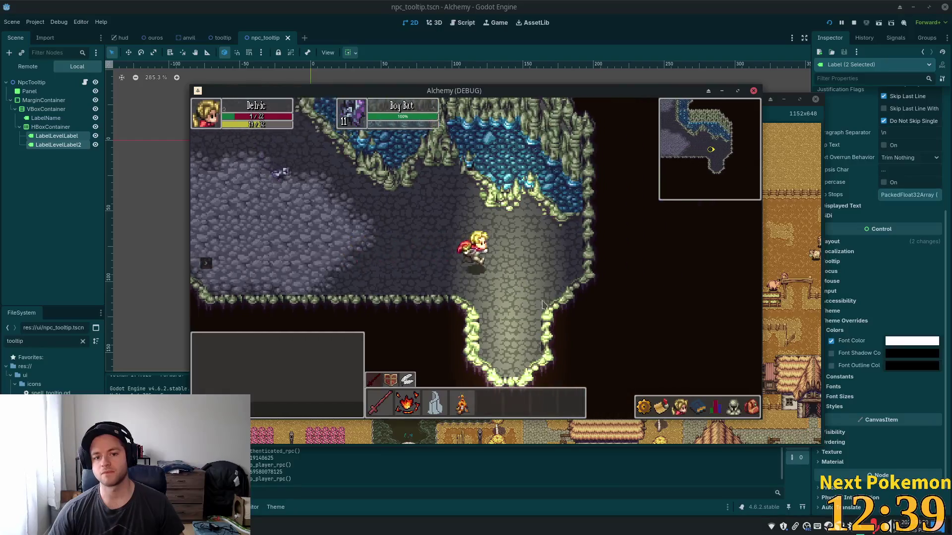
key(1)
key(s)
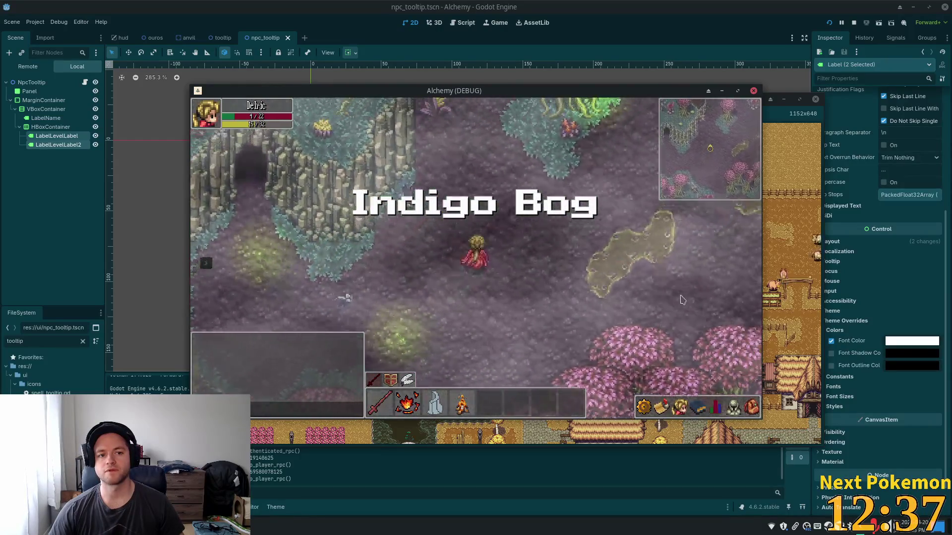
key(s)
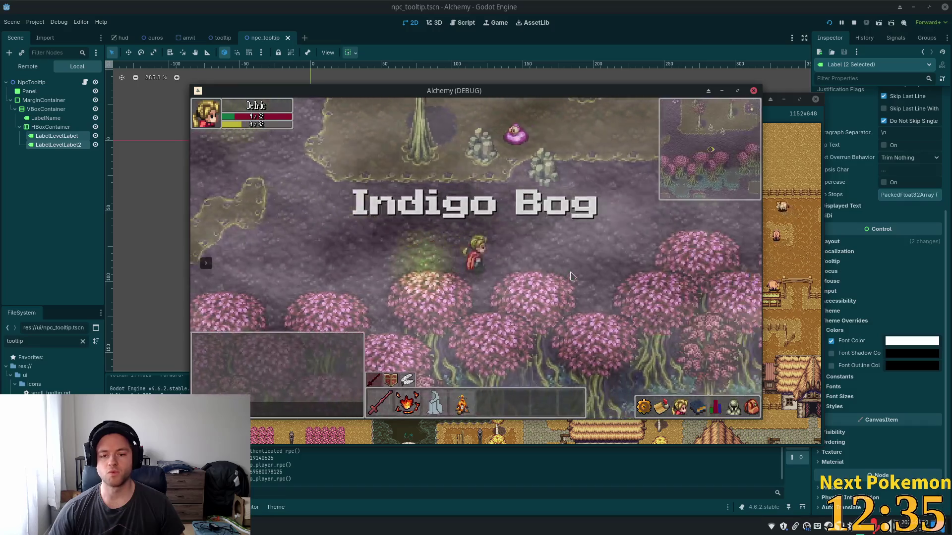
key(s)
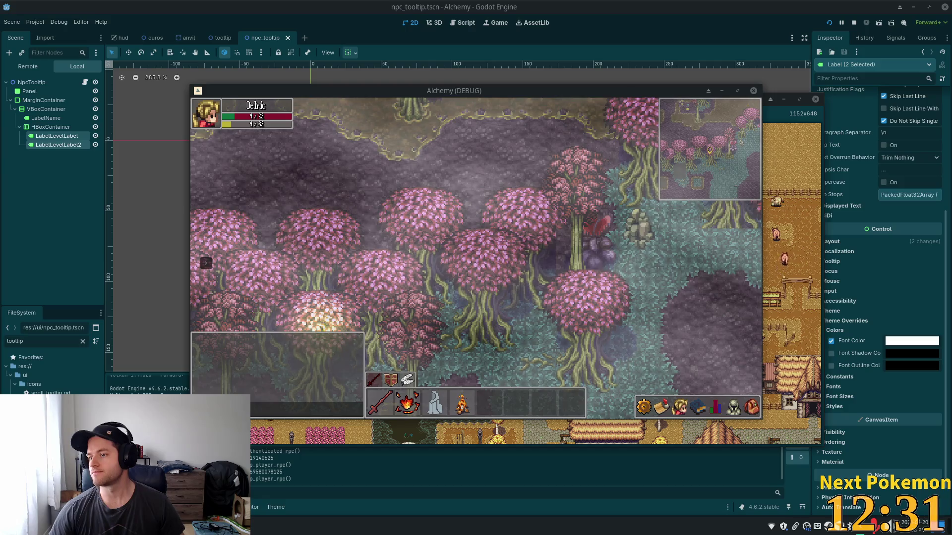
key(F8)
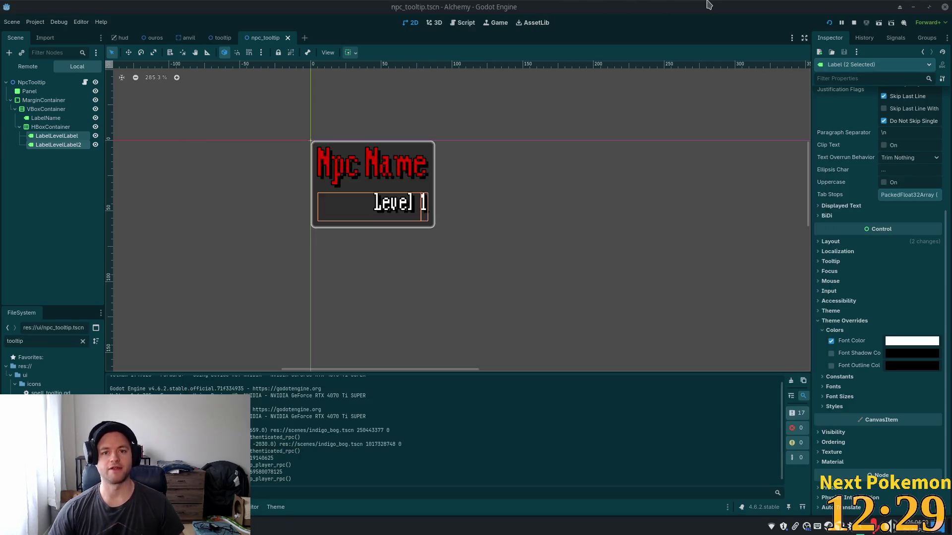
- Set LabelName's horizontal container sizing to Shrink End and save the npc_tooltip scene
click(339, 171)
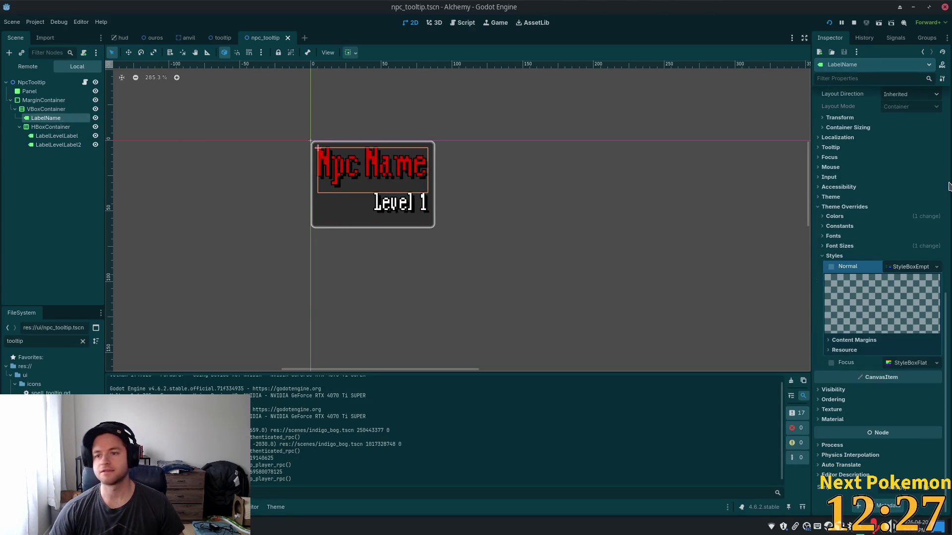
scroll(871, 199, up, 3)
scroll(873, 201, up, 6)
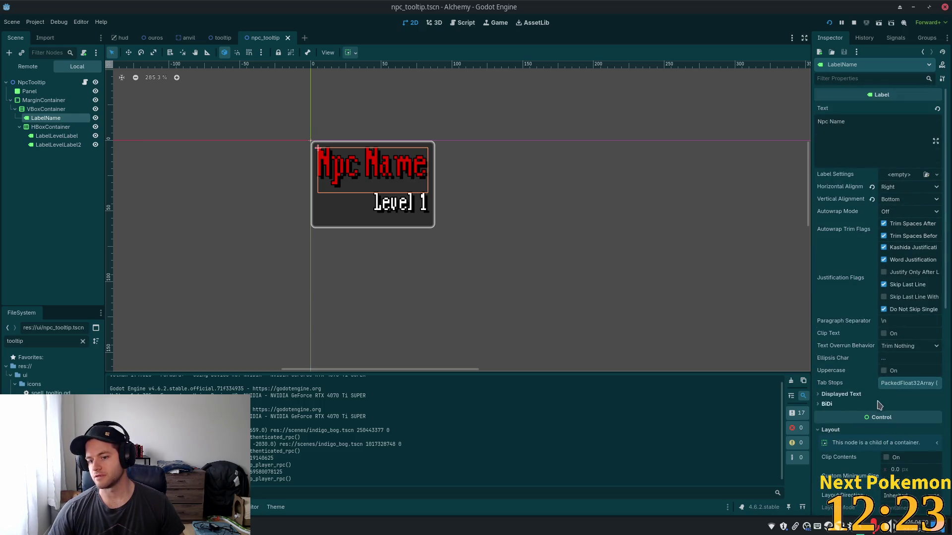
scroll(880, 409, down, 3)
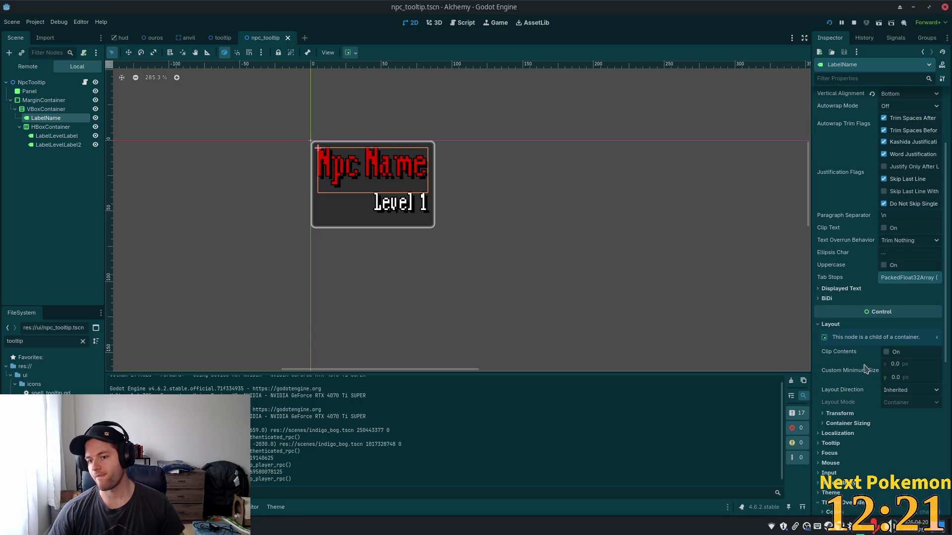
scroll(848, 351, down, 6)
click(869, 350)
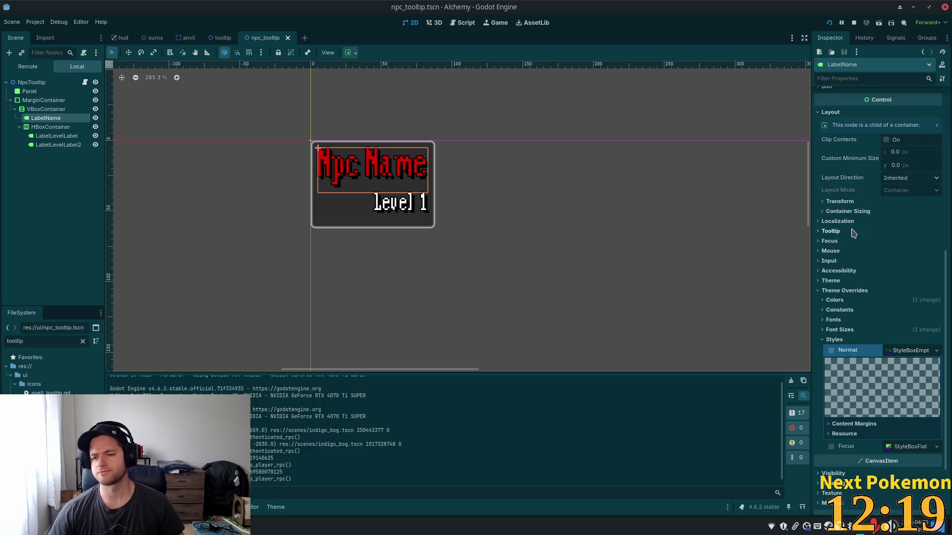
click(848, 211)
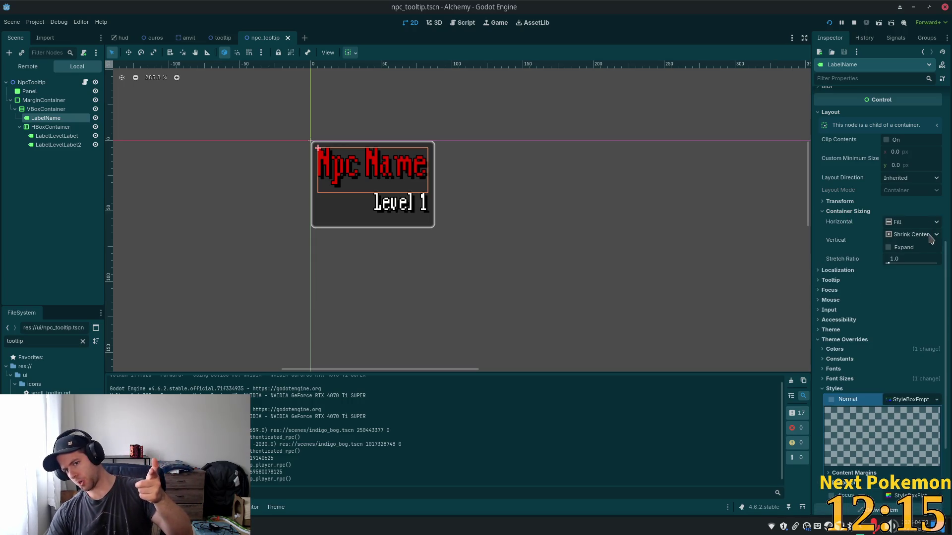
click(930, 239)
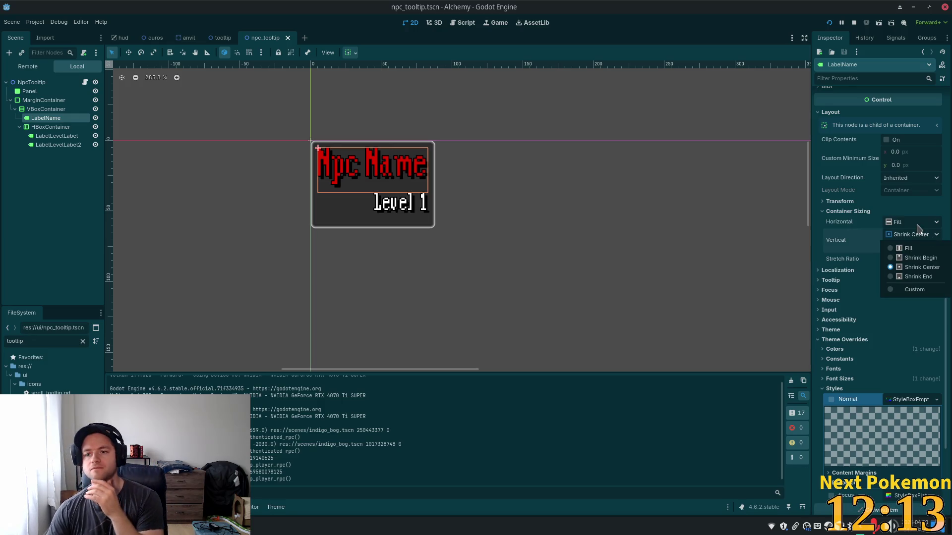
click(918, 227)
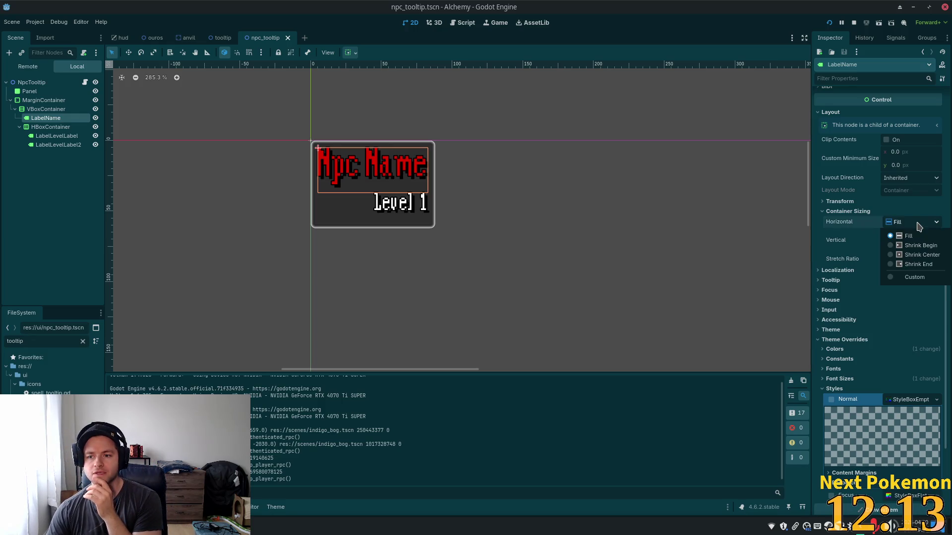
click(920, 264)
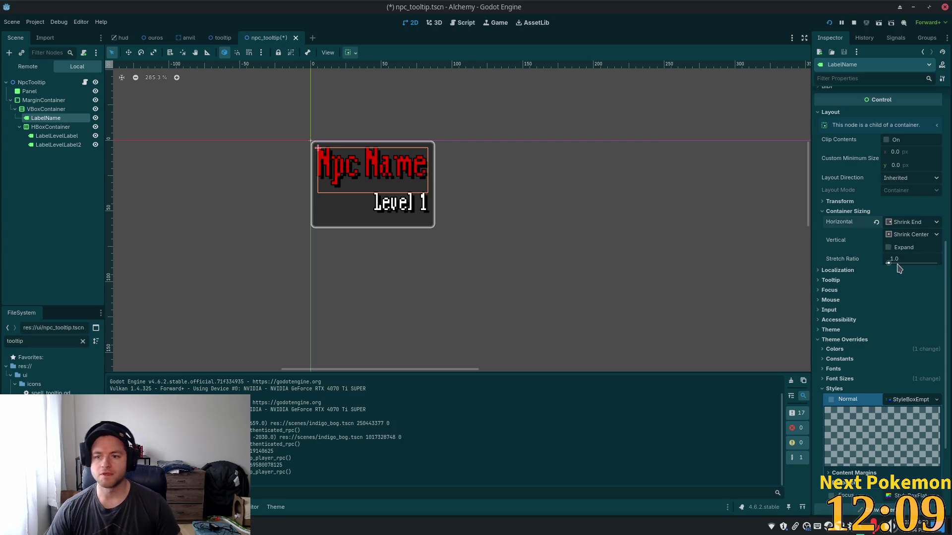
key(ctrl+s)
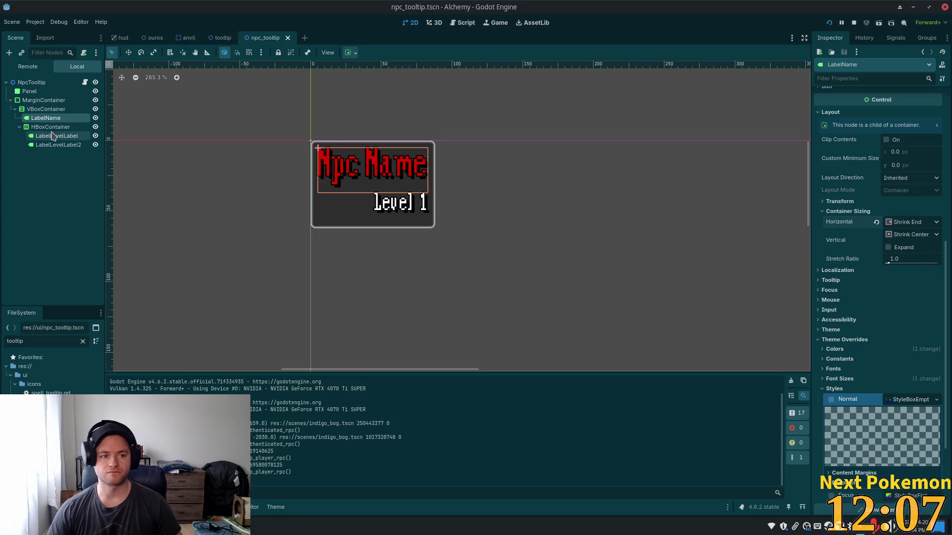
click(49, 127)
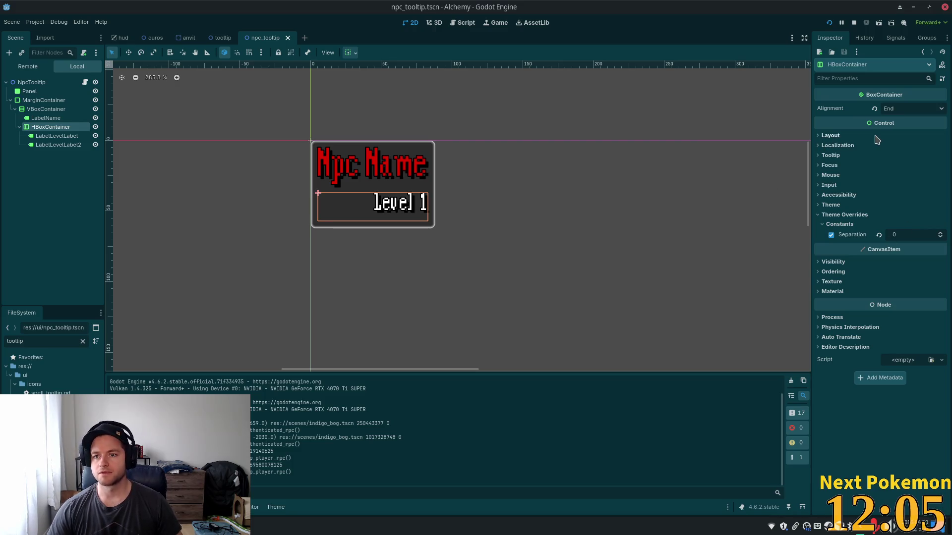
- Check the HBoxContainer's container sizing, leaving vertical at Fill with Expand off
click(846, 136)
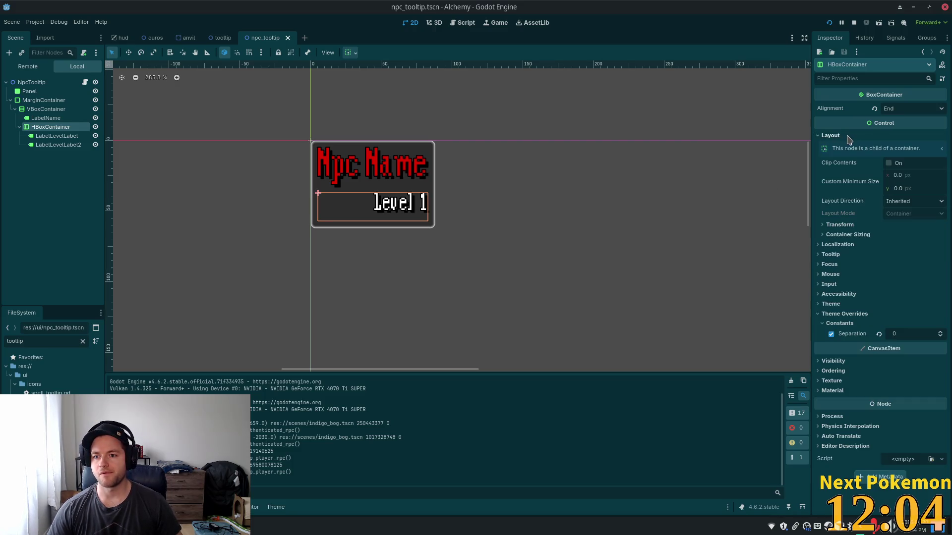
click(856, 236)
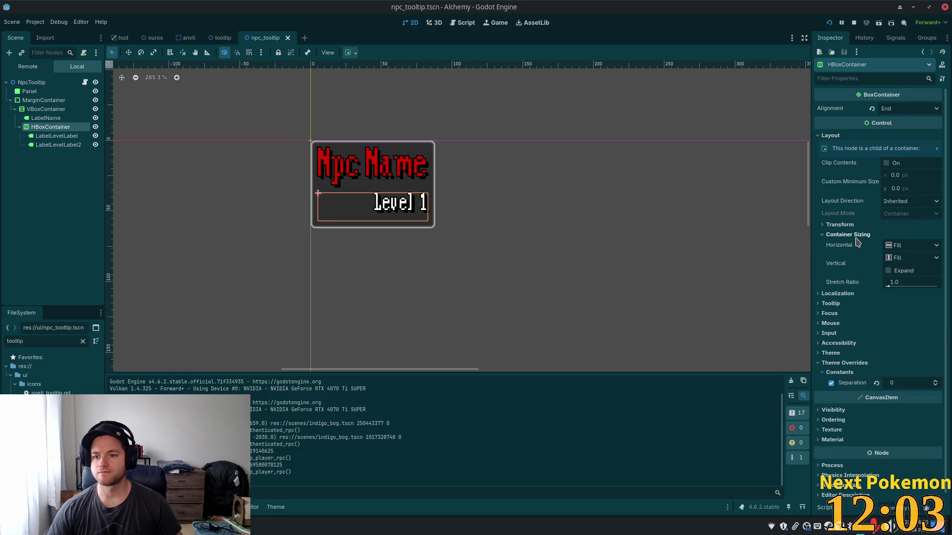
click(911, 259)
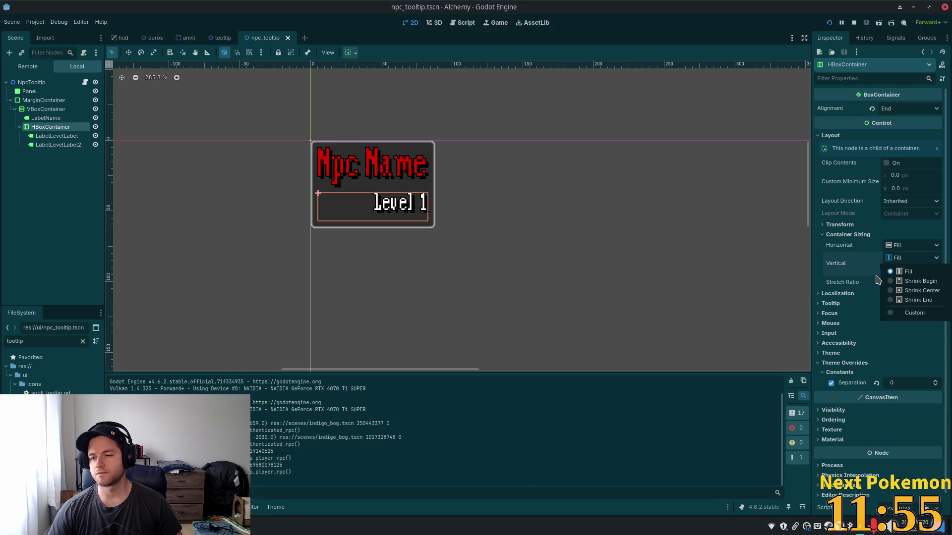
click(819, 275)
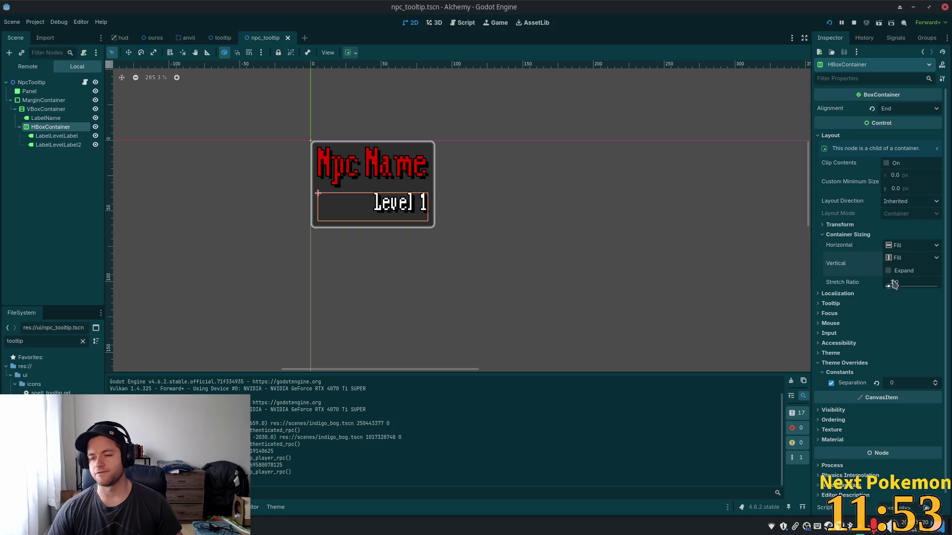
mouse_move(891, 269)
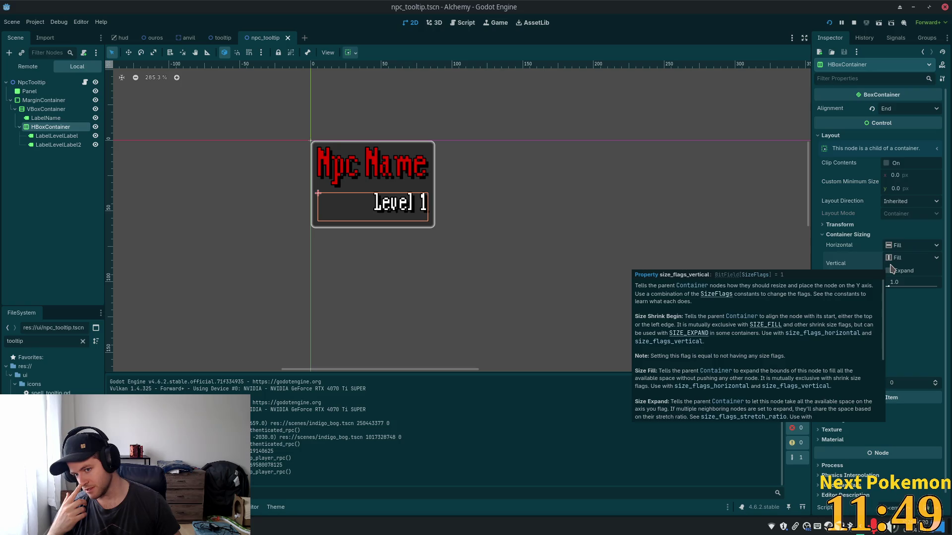
click(889, 271)
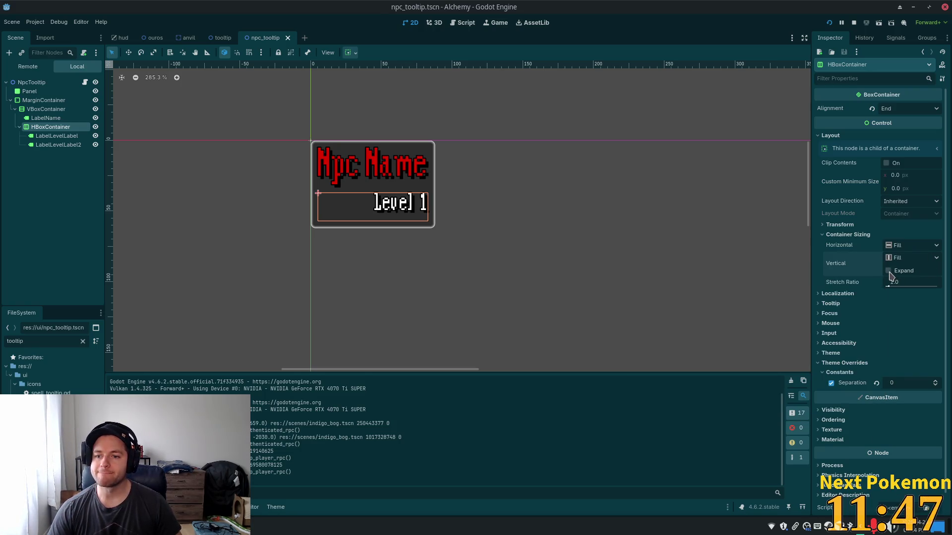
click(889, 271)
- Give HBoxContainer custom horizontal sizing of Fill plus Shrink End, save, and run the game
click(910, 245)
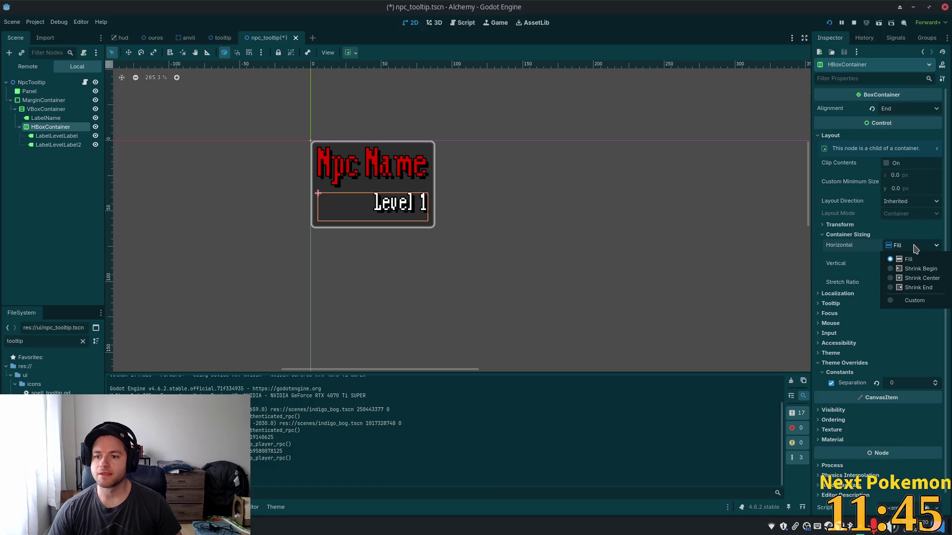
click(916, 301)
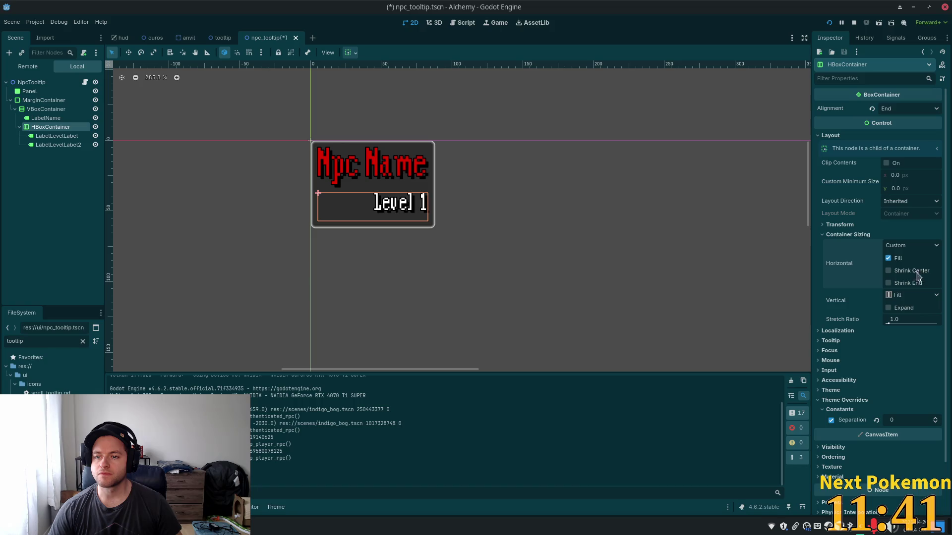
click(895, 285)
key(ctrl+s)
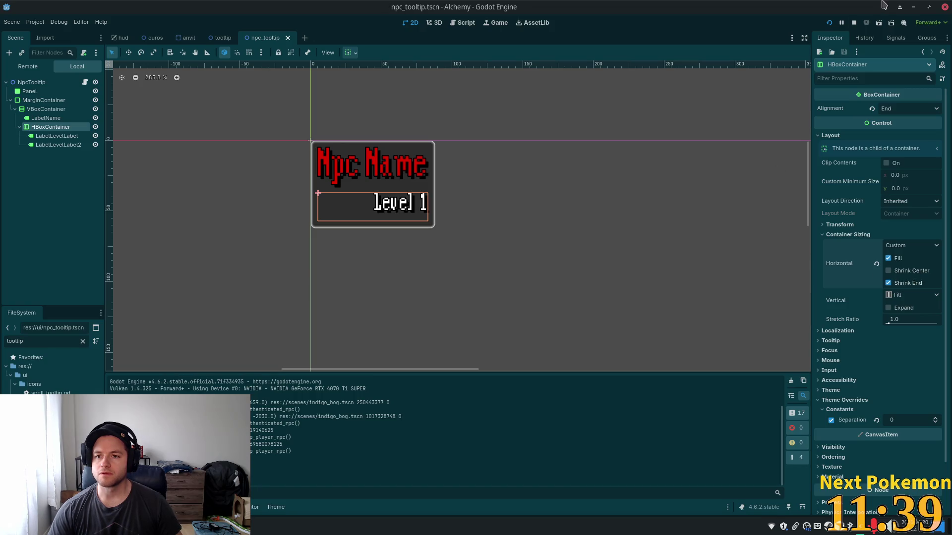
click(828, 24)
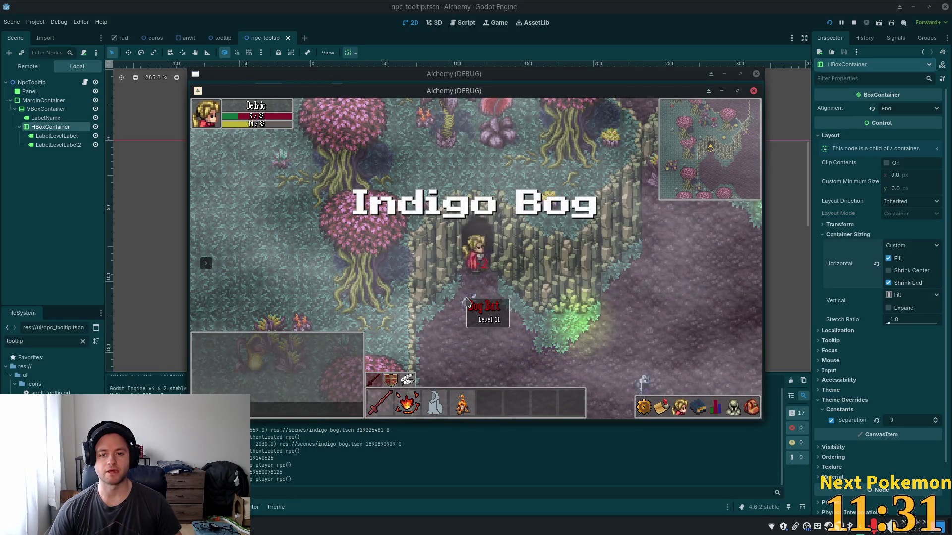
- Walk the player to the Bog Bat, view its Level 11 tooltip, then stop the game
click(555, 297)
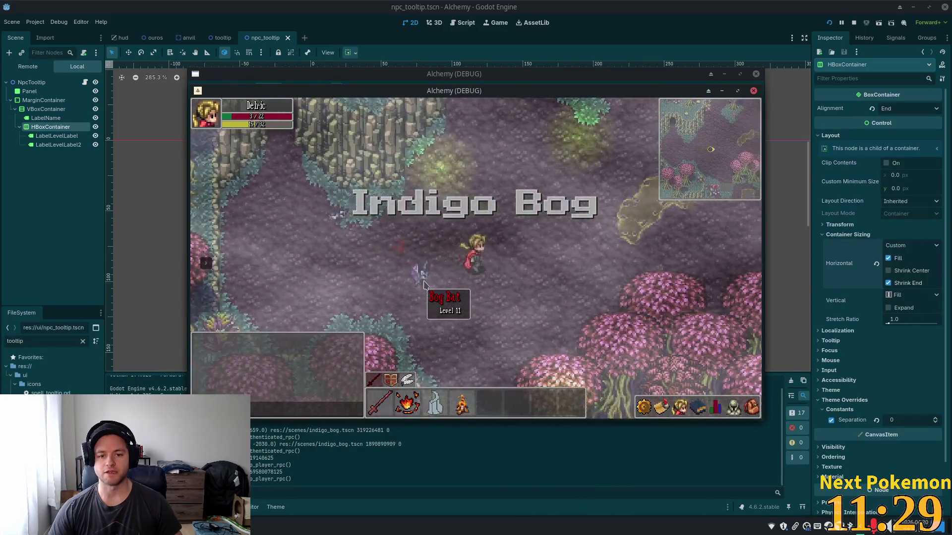
click(401, 281)
mouse_move(318, 278)
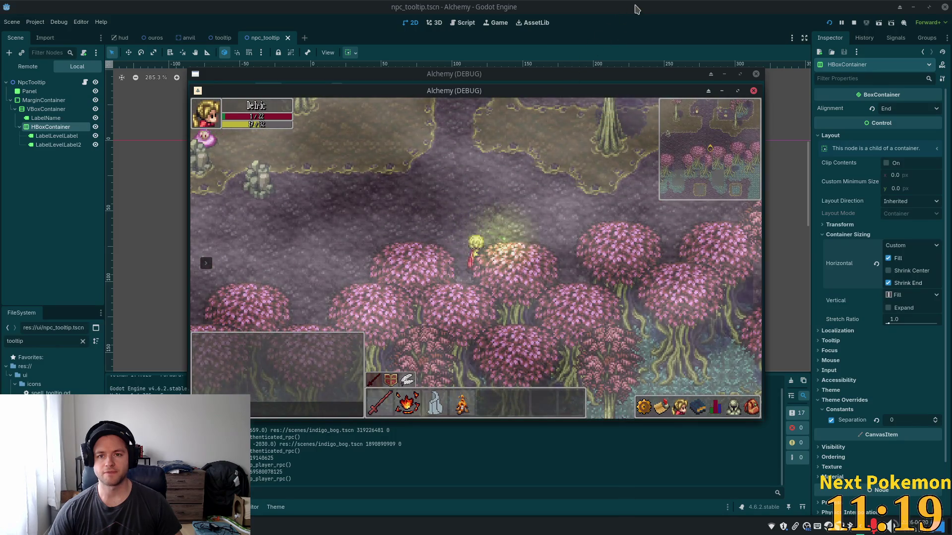
key(F8)
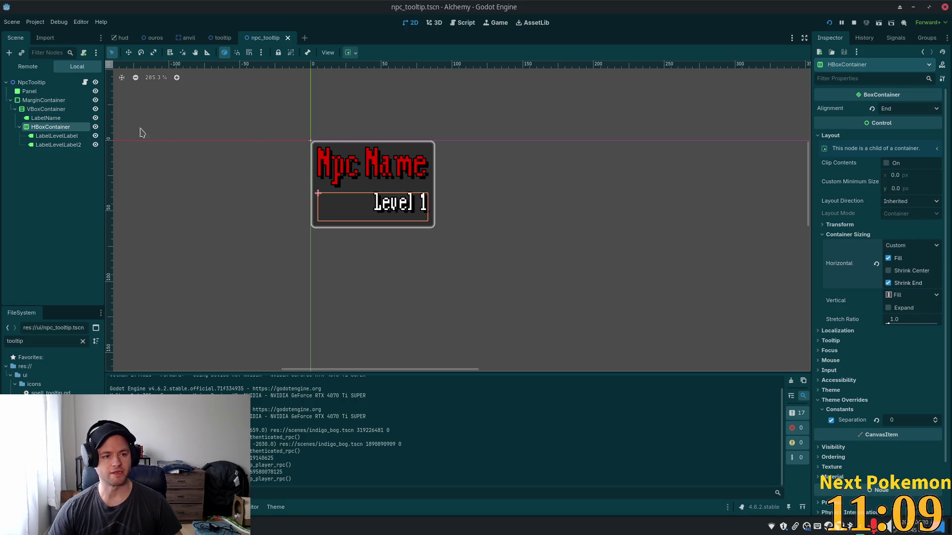
- Inspect the layout properties of Panel, MarginContainer, VBoxContainer and LabelName in turn
click(29, 91)
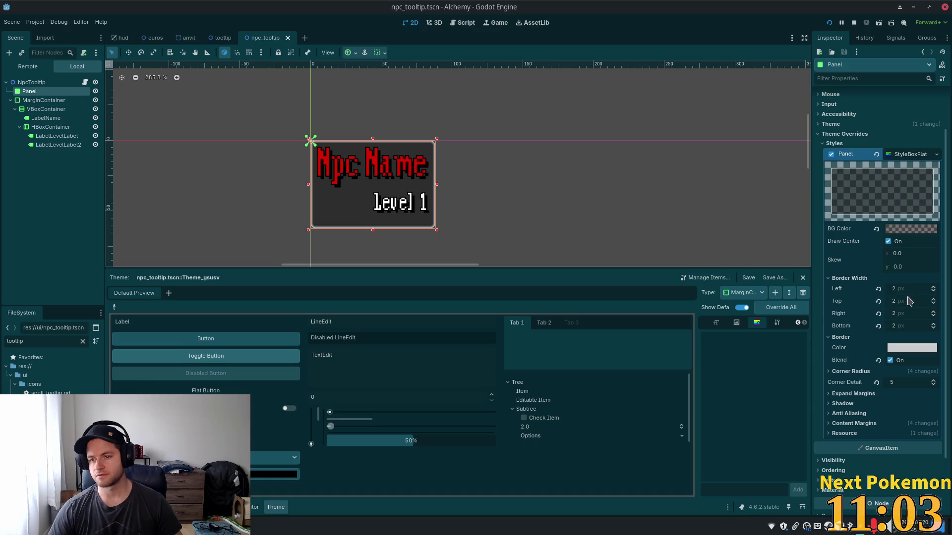
click(44, 100)
click(30, 91)
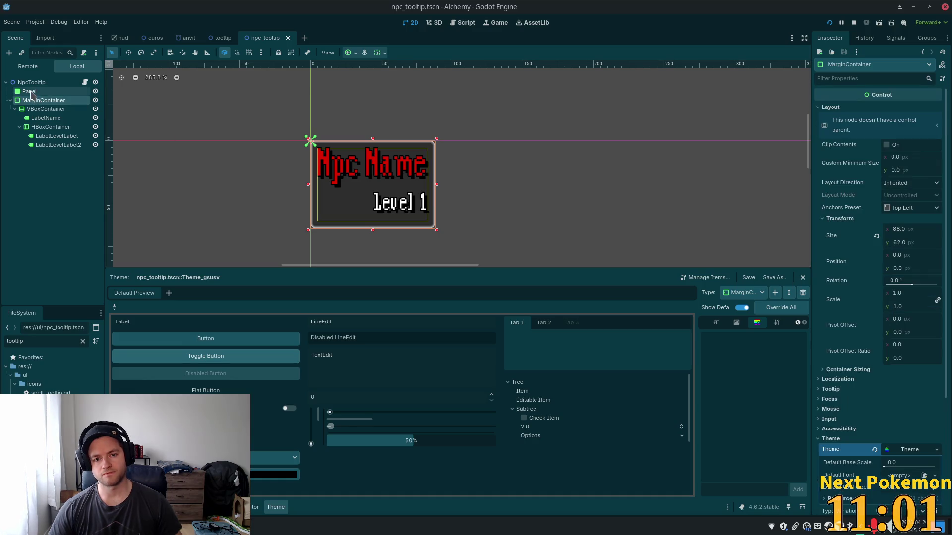
click(31, 100)
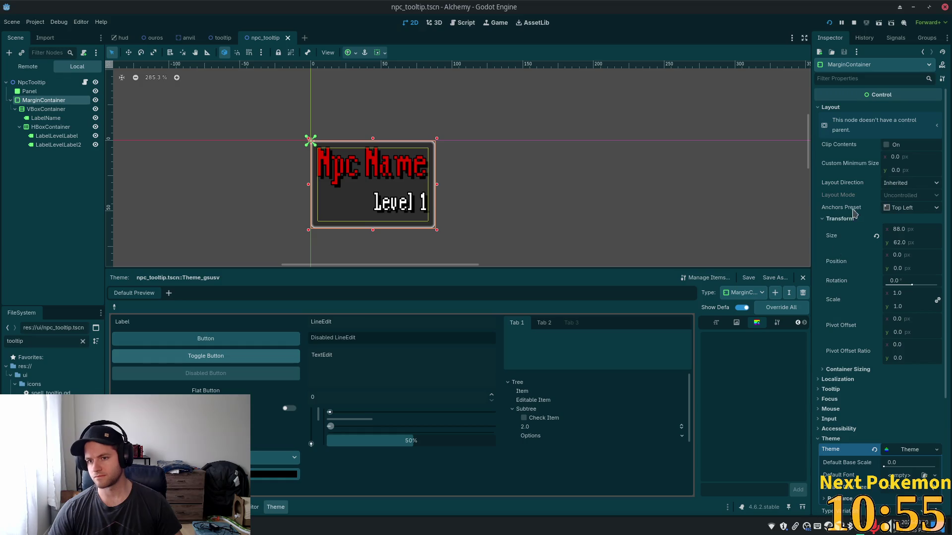
click(46, 109)
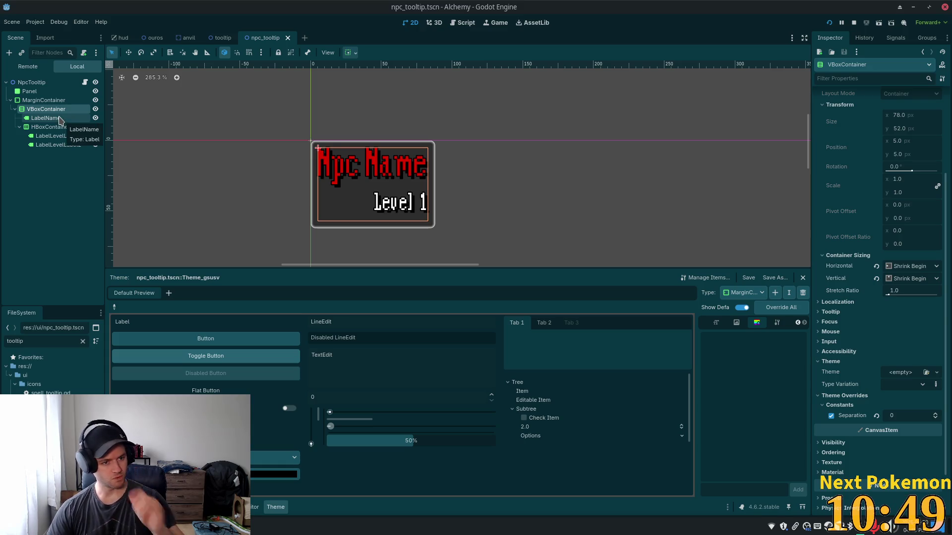
click(59, 119)
scroll(888, 158, up, 10)
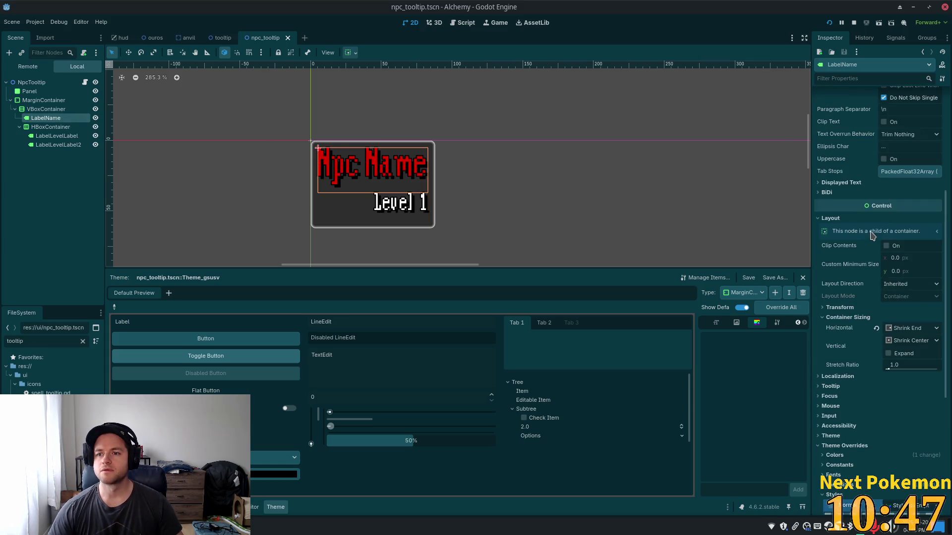
- Replace LabelName's text 'Npc Name' with 'Bog Bat'
double_click(868, 137)
click(867, 137)
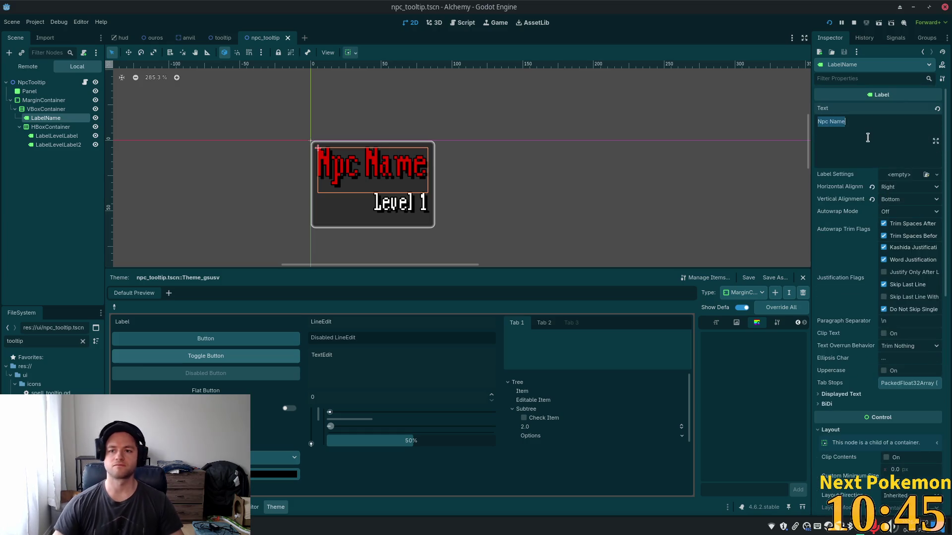
text(Bog )
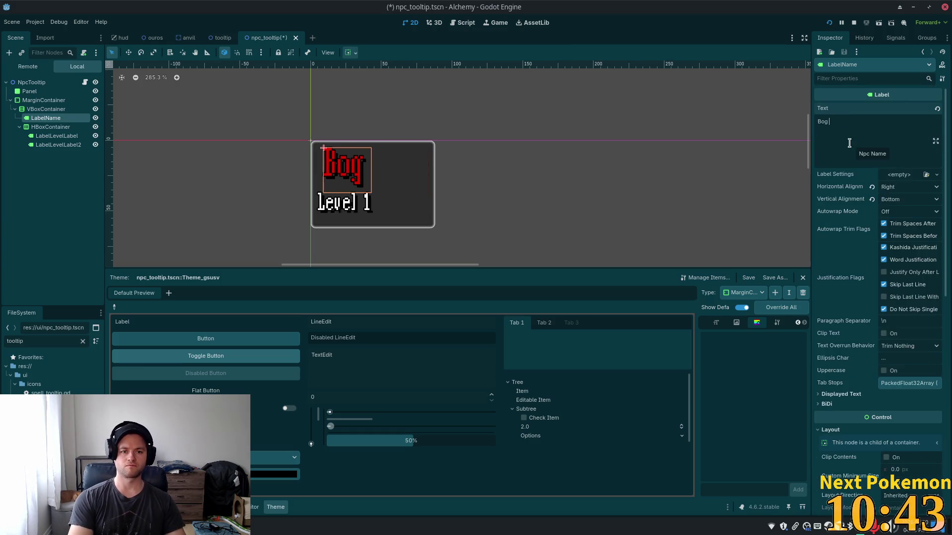
text(Bat)
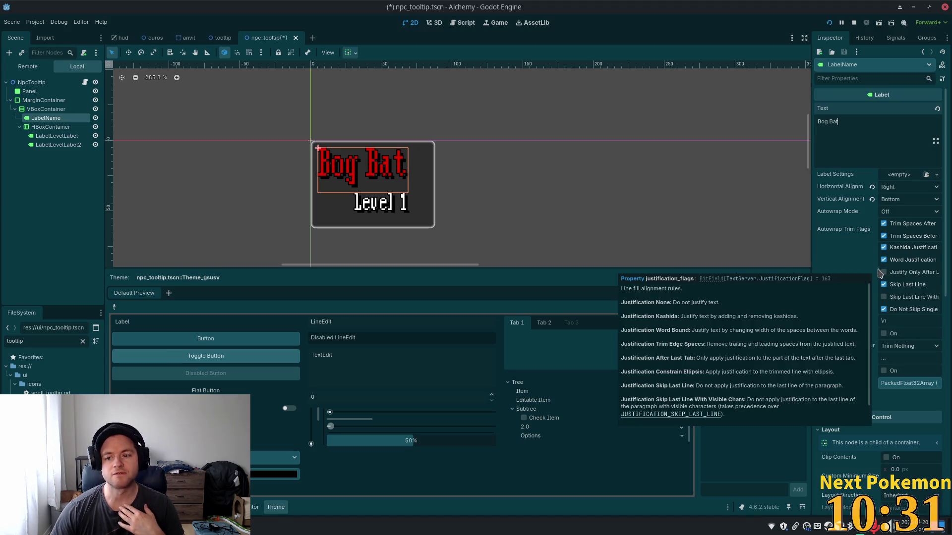
scroll(878, 278, down, 6)
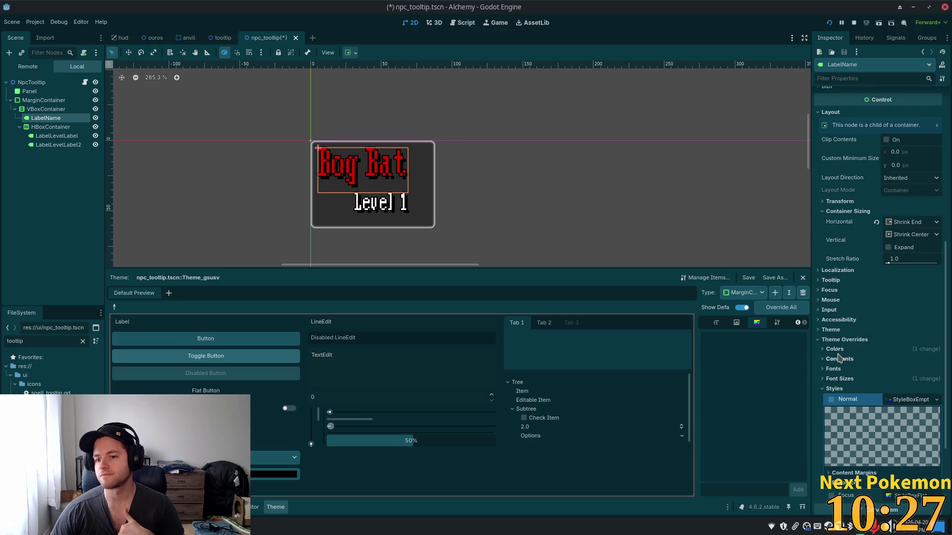
- Switch LabelName's horizontal sizing from Shrink End to Fill, then to a custom combination
scroll(848, 297, up, 3)
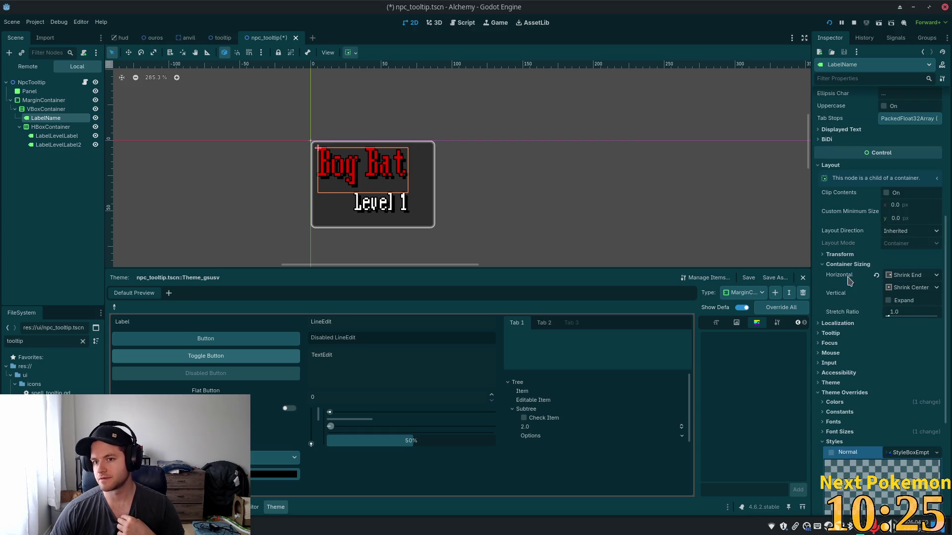
scroll(857, 282, up, 3)
scroll(860, 277, up, 3)
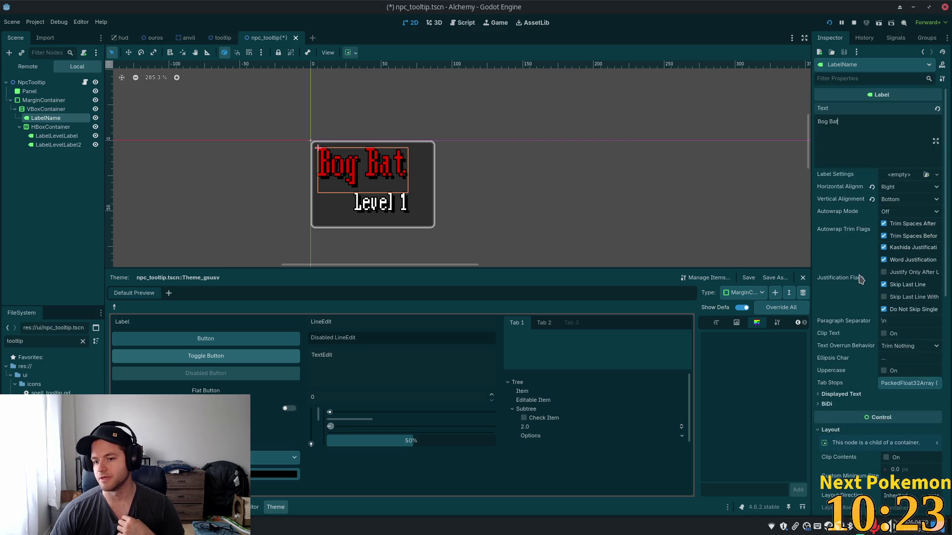
scroll(860, 275, down, 4)
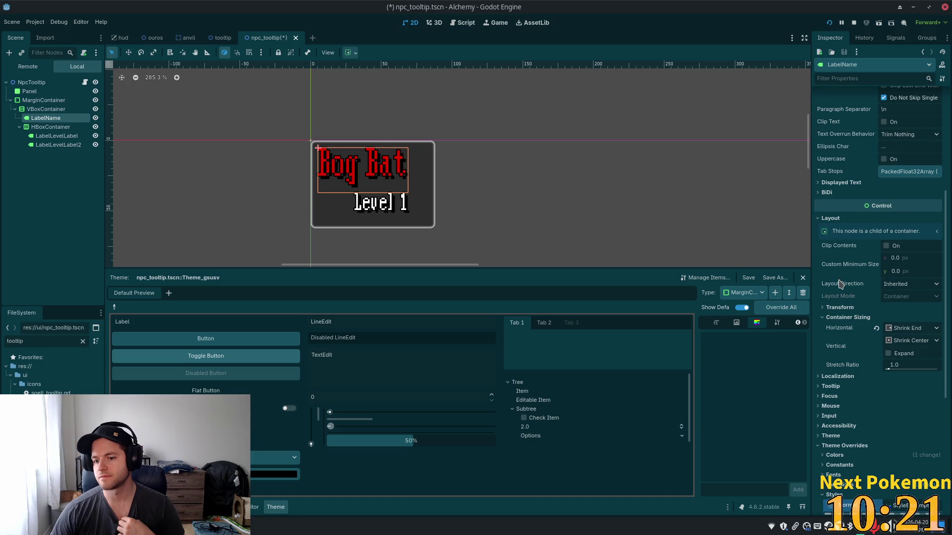
scroll(847, 281, down, 2)
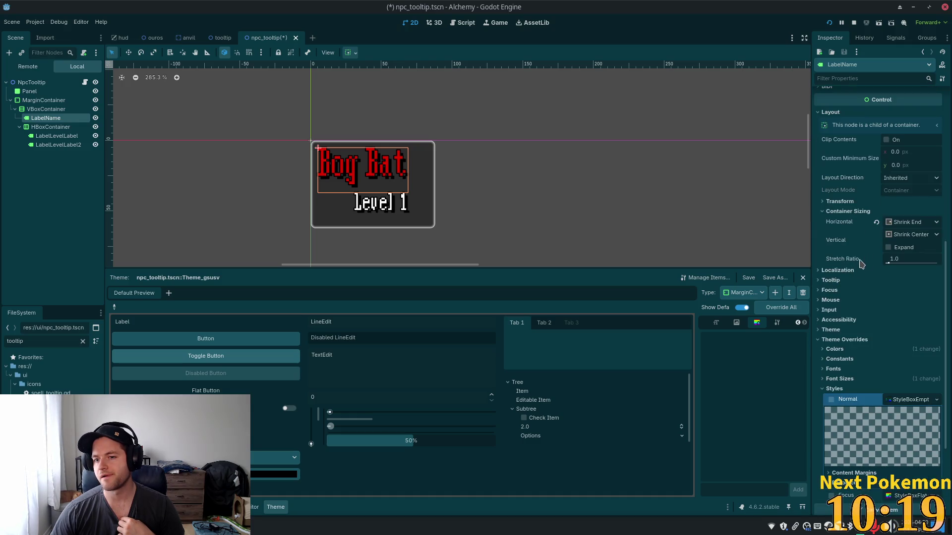
click(911, 224)
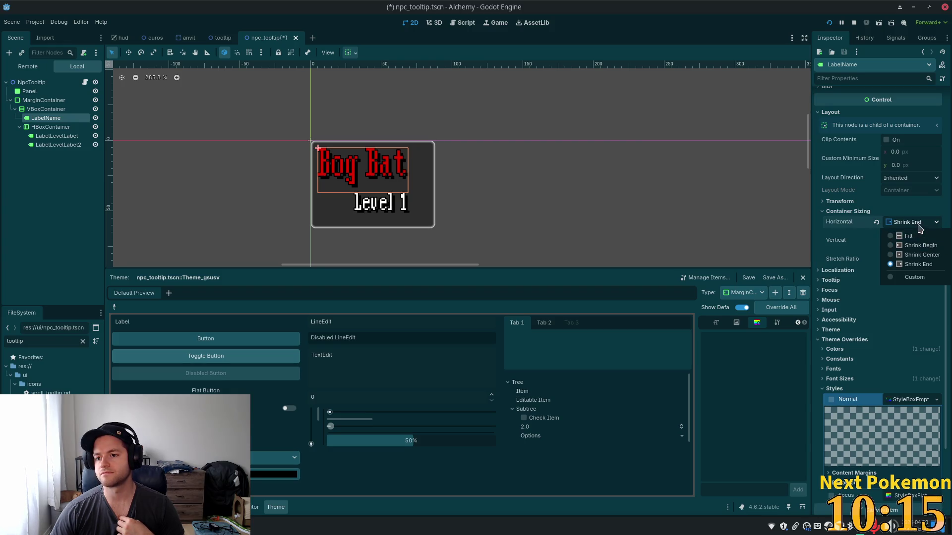
click(918, 237)
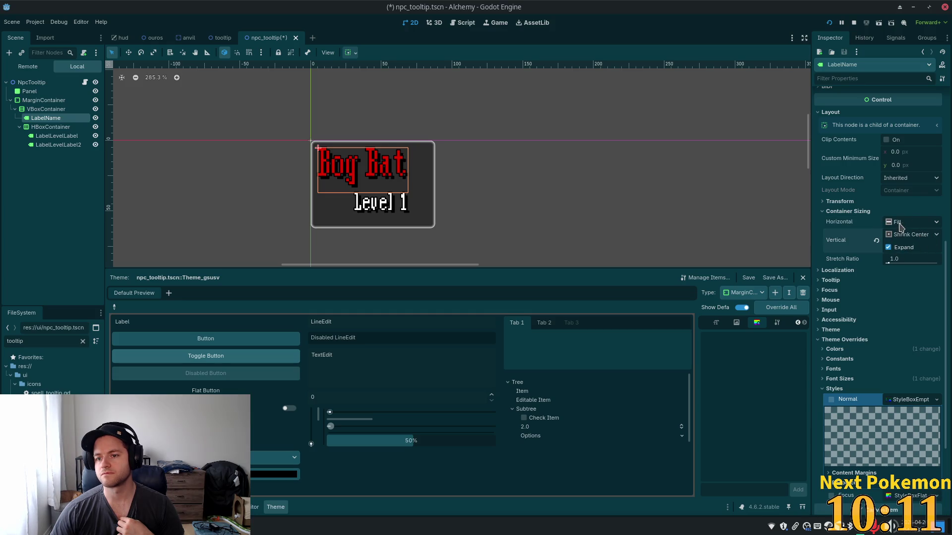
click(915, 227)
click(914, 277)
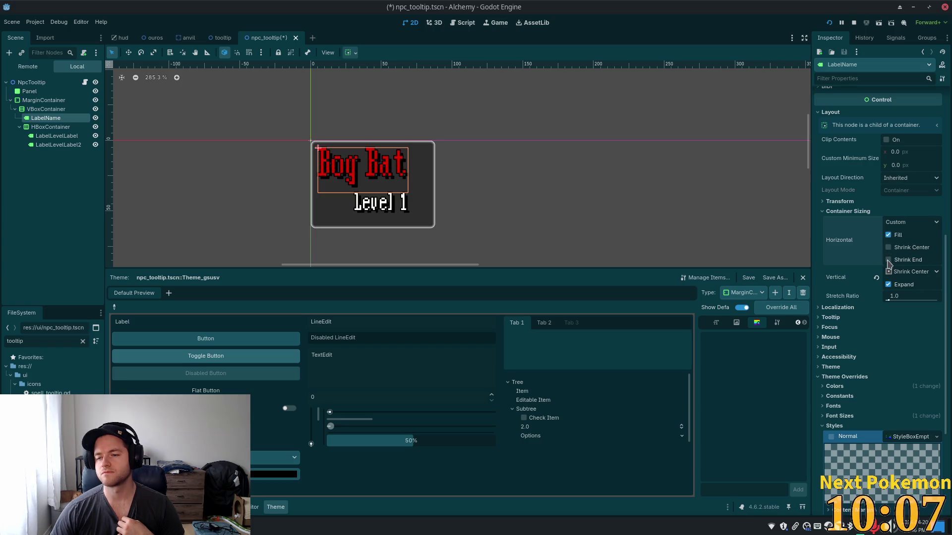
- Change the label text to 'Bog bat' with a lowercase 'bat'
scroll(850, 239, up, 5)
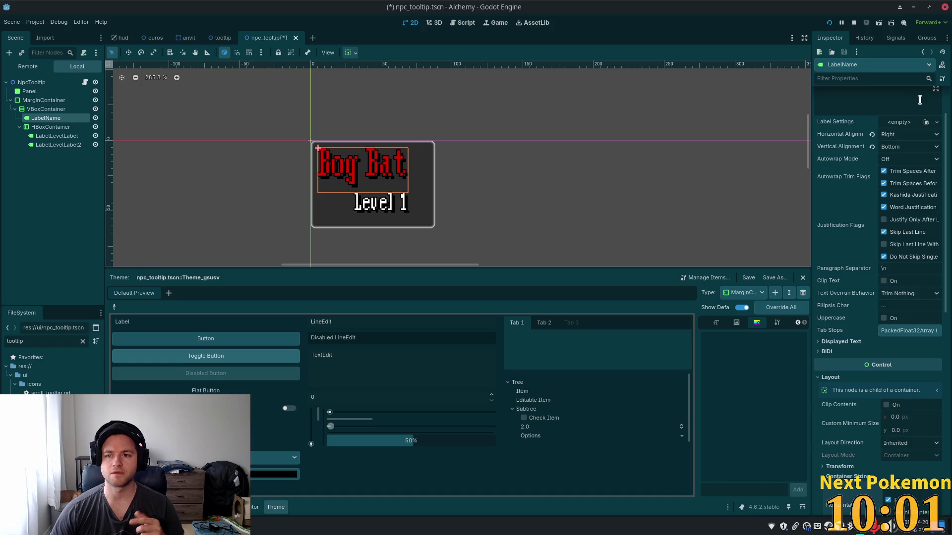
scroll(884, 117, up, 1)
click(884, 119)
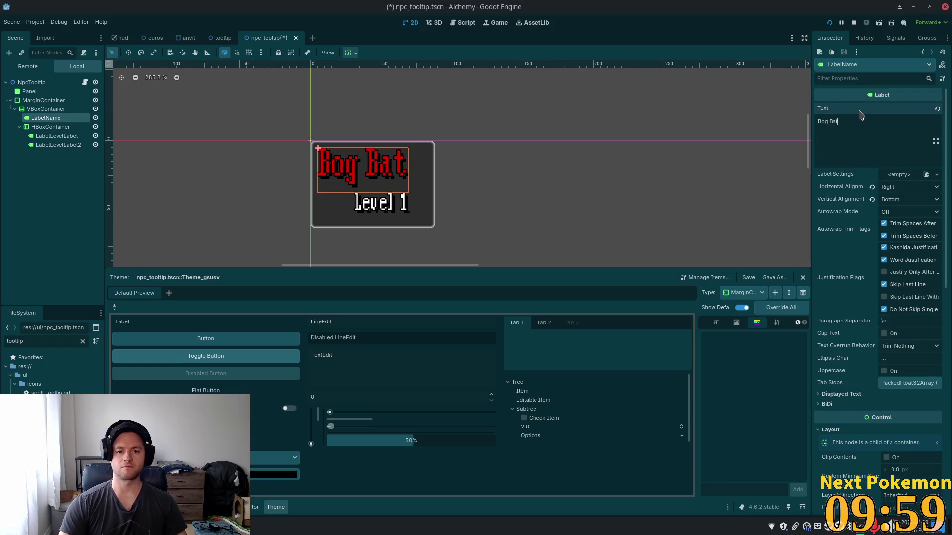
key(BackSpace)
key(BackSpace)
key(BackSpace)
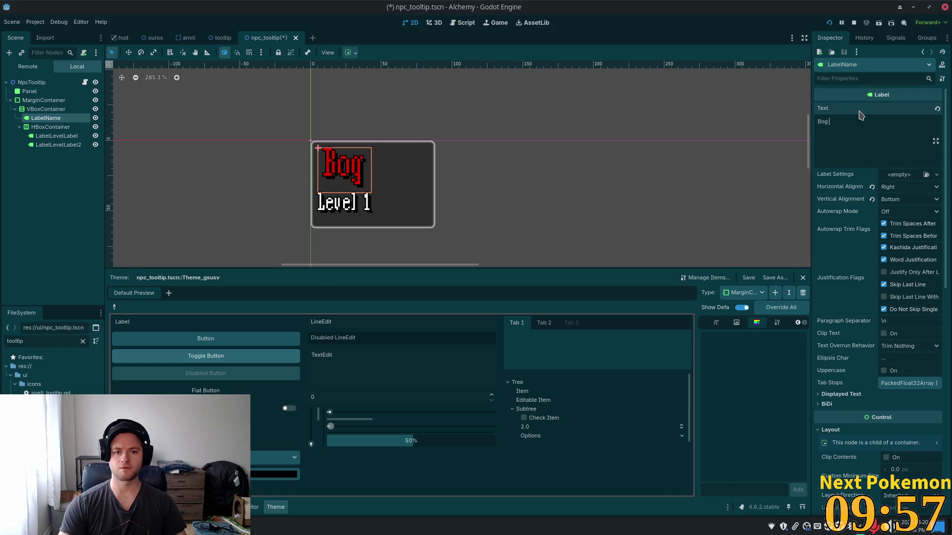
text(bat)
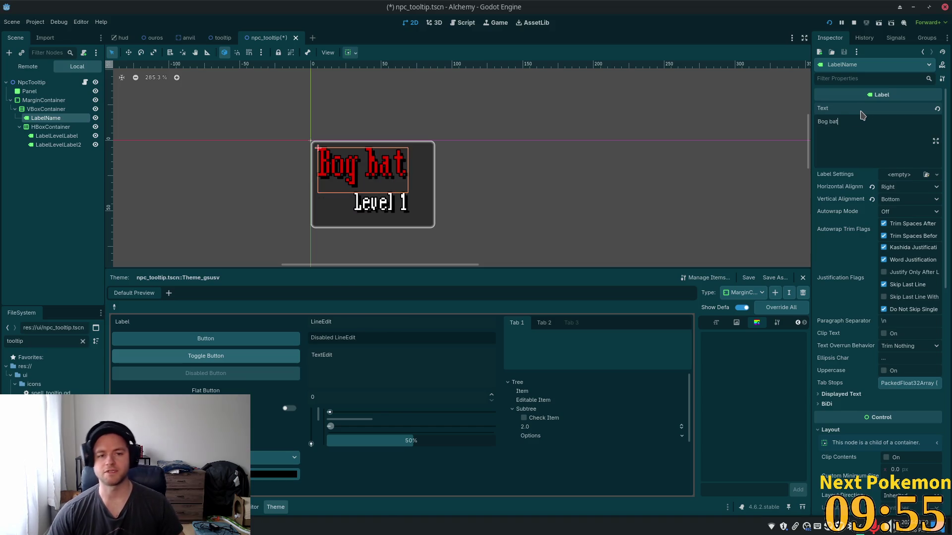
- Turn off vertical Expand, set vertical sizing to Fill and horizontal back to plain Fill
scroll(874, 322, down, 5)
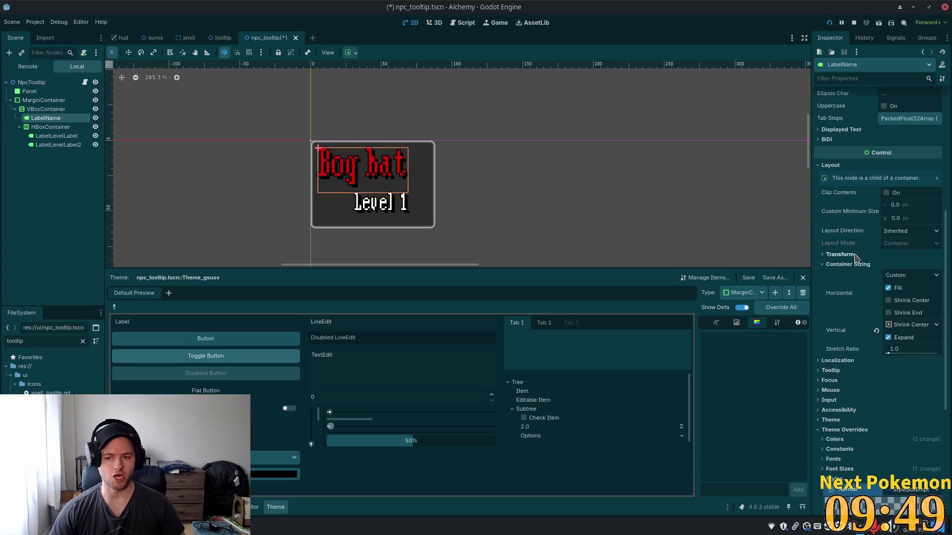
click(888, 338)
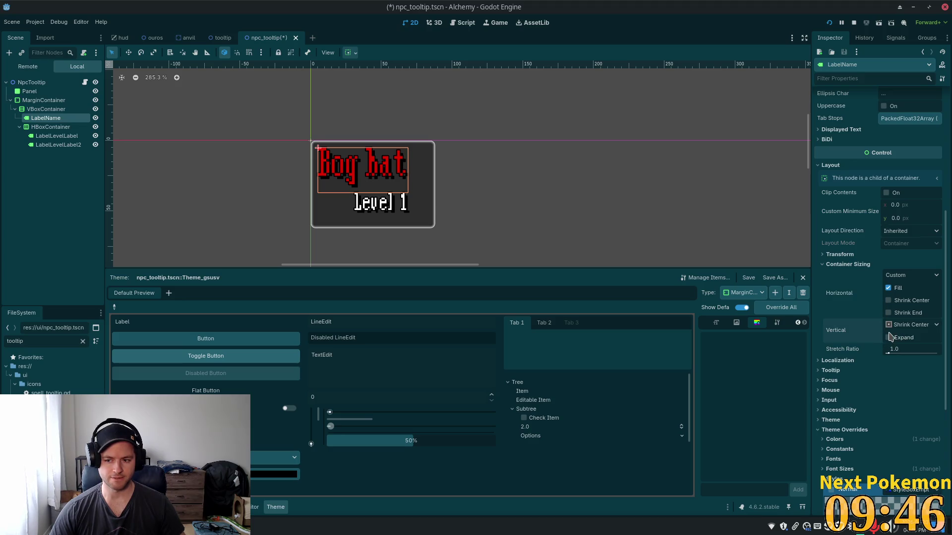
click(902, 328)
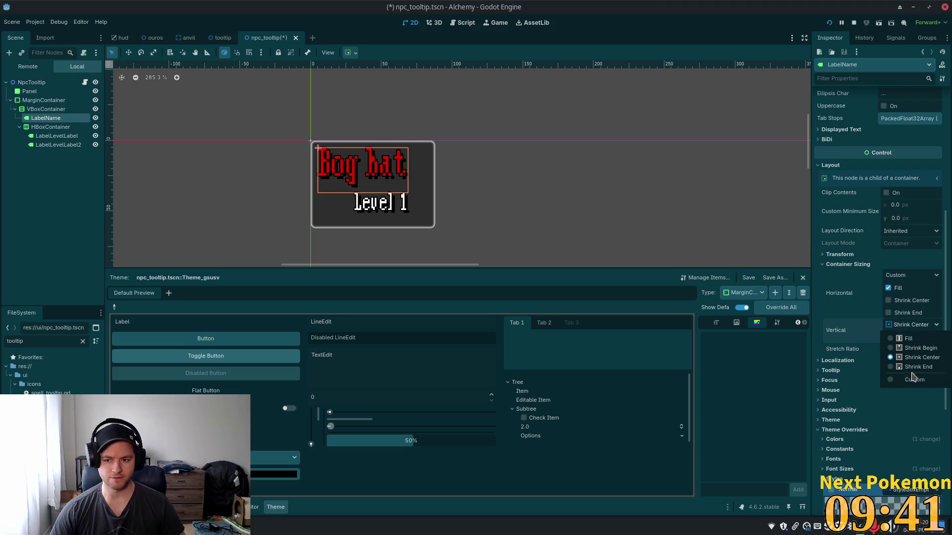
click(906, 341)
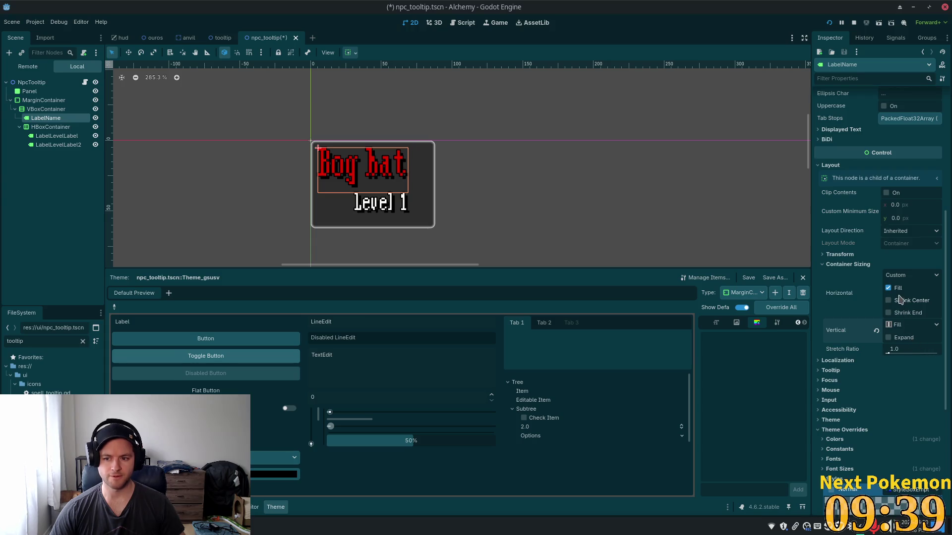
click(903, 278)
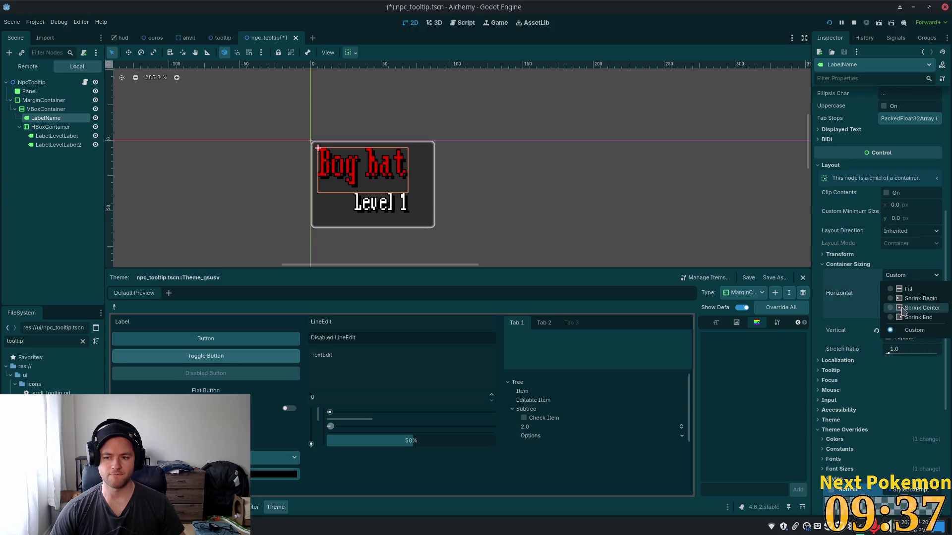
click(903, 289)
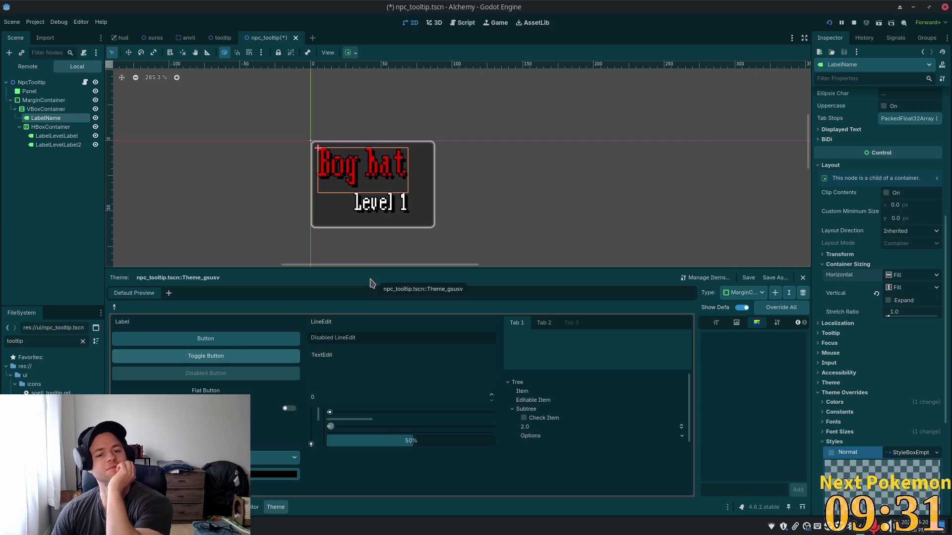
click(68, 111)
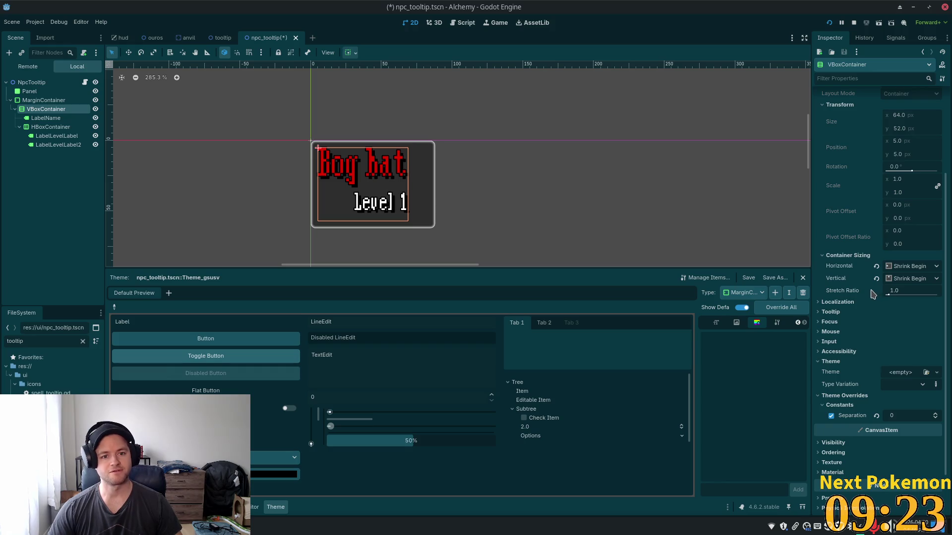
- Change VBoxContainer's horizontal sizing from Shrink Begin to Fill and save npc_tooltip.tscn
click(915, 267)
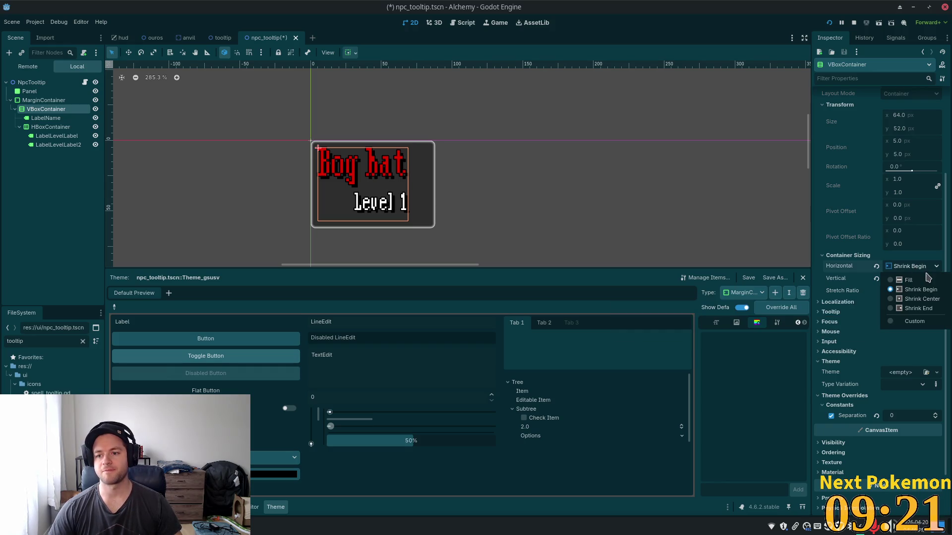
click(923, 280)
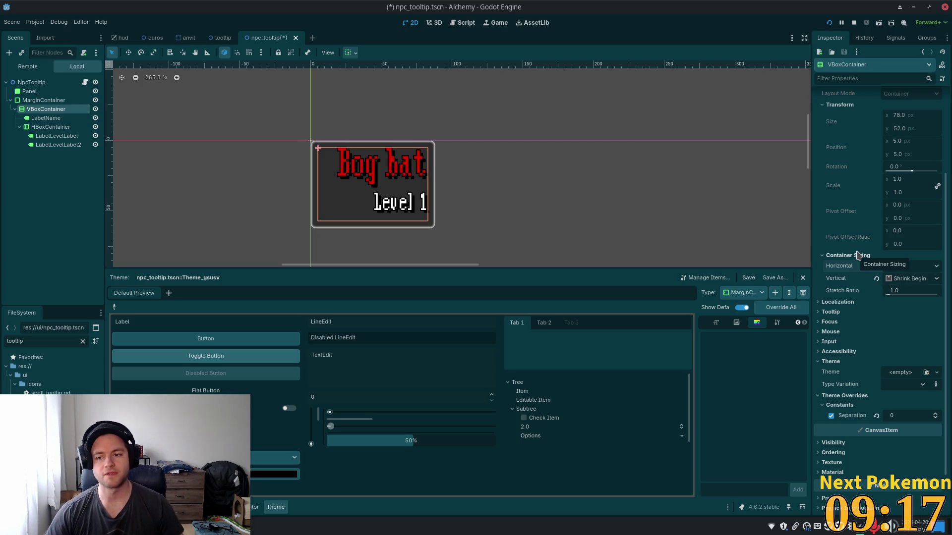
key(ctrl+s)
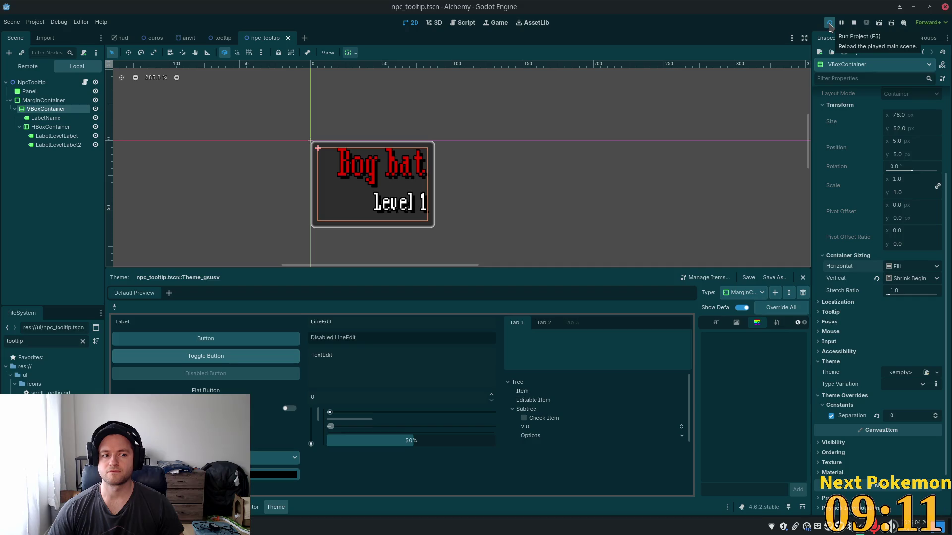
click(828, 23)
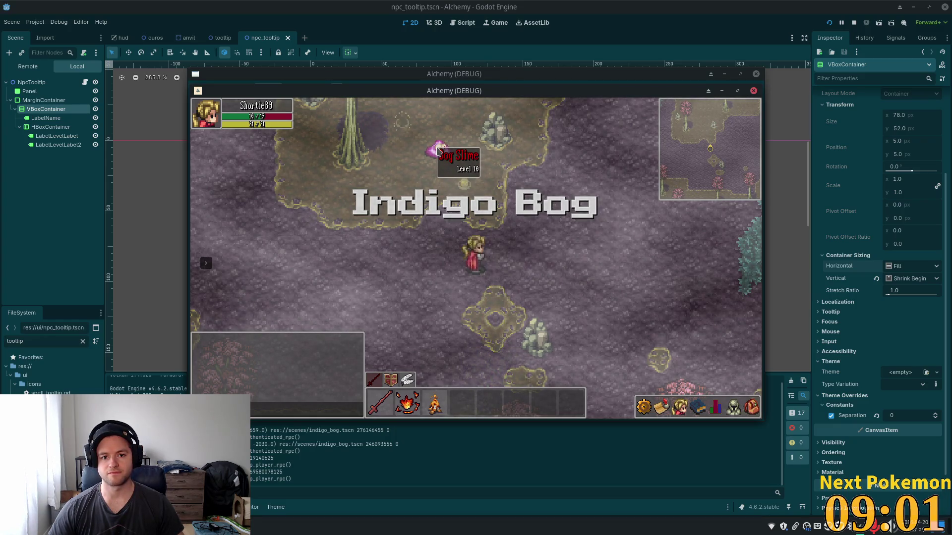
key(w)
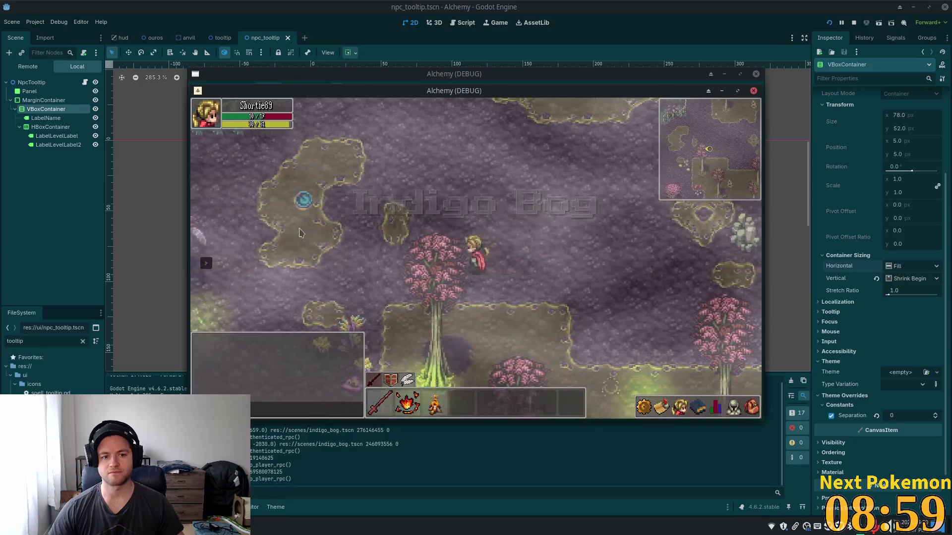
drag(443, 367, 432, 231)
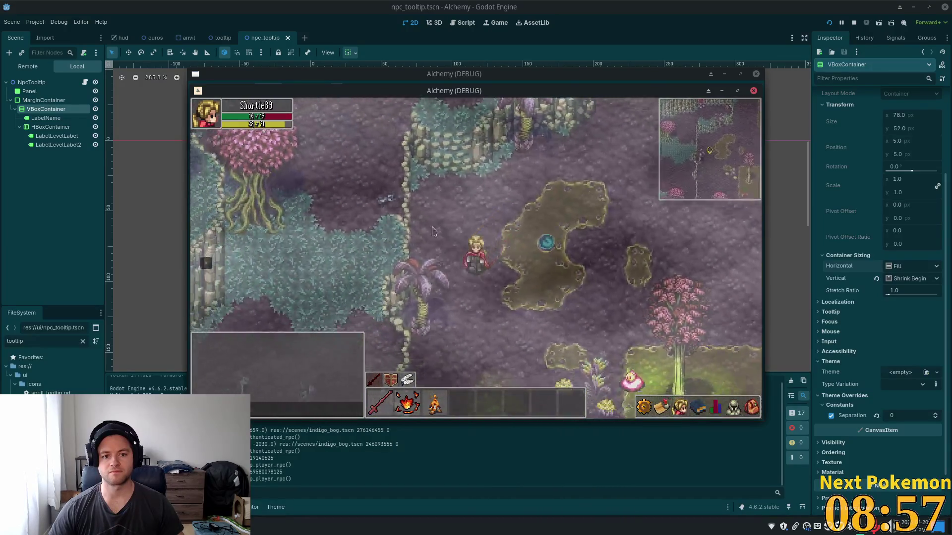
mouse_move(499, 375)
mouse_down()
mouse_move(420, 305)
mouse_move(427, 279)
mouse_move(352, 233)
mouse_up()
drag(284, 203, 378, 269)
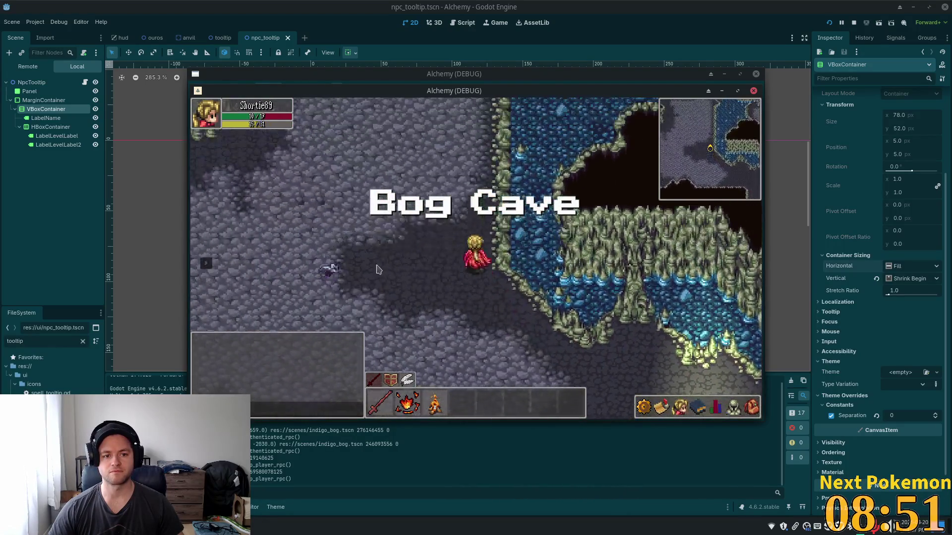
mouse_move(340, 239)
mouse_down()
mouse_move(395, 212)
mouse_move(299, 172)
mouse_up()
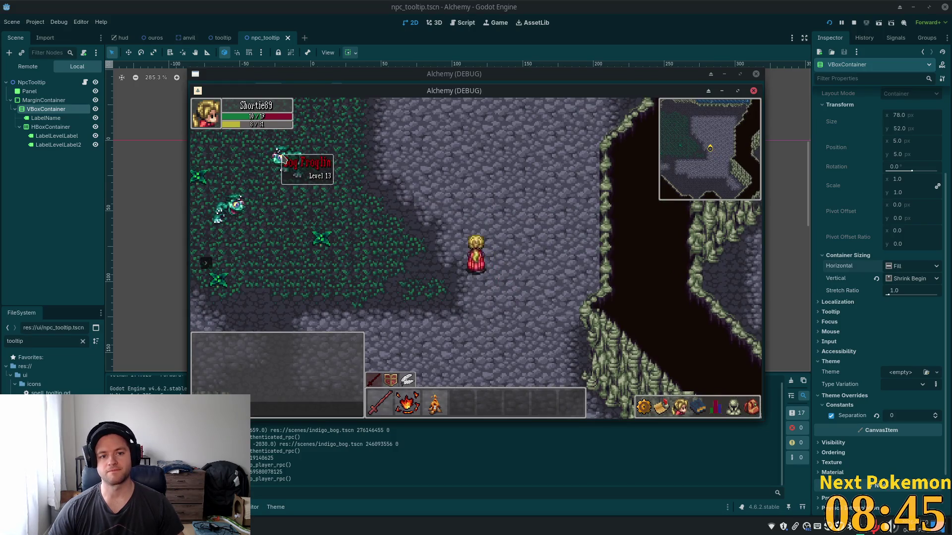
key(Down)
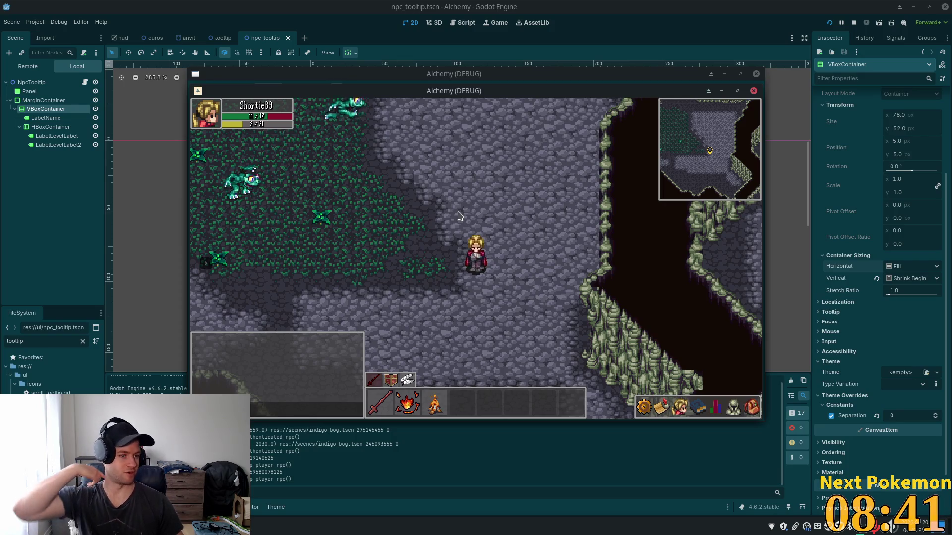
key(Right)
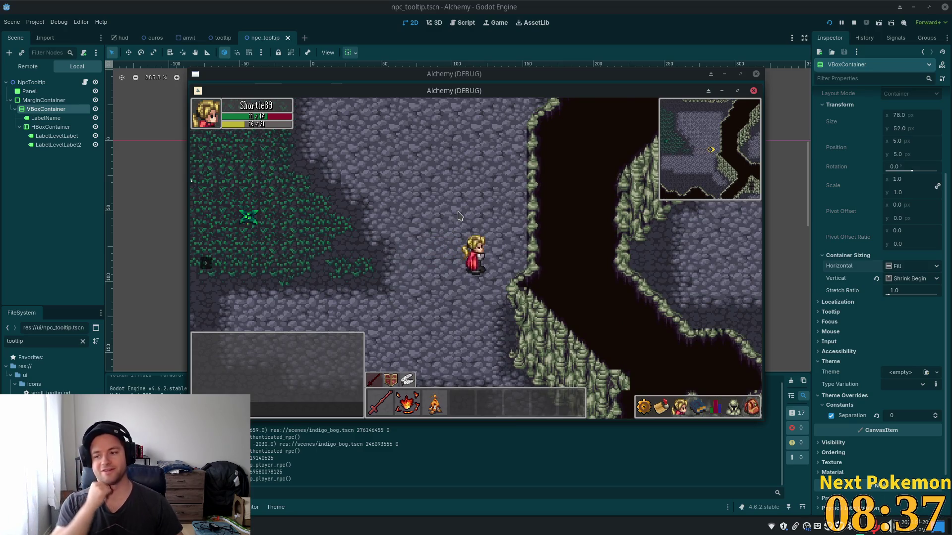
key(Right)
key(Down)
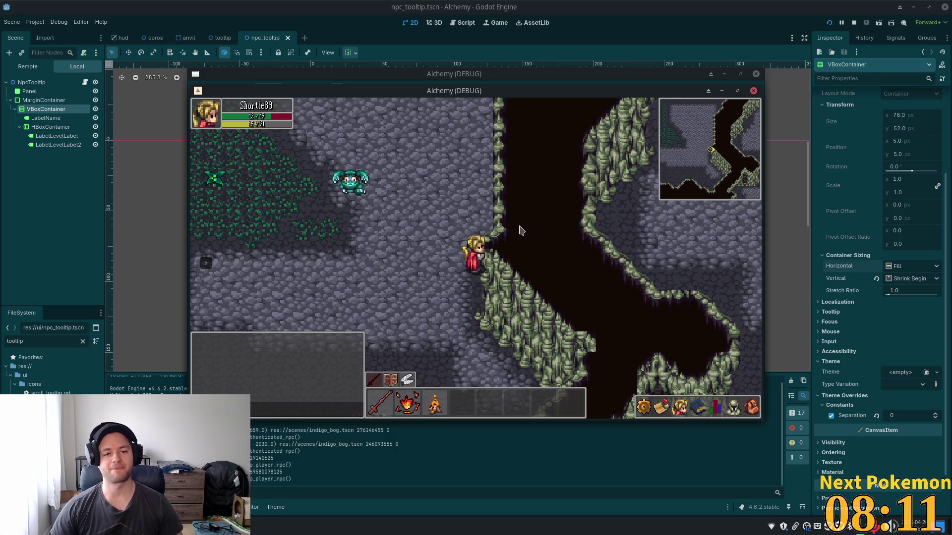
key(a)
key(s)
key(s)
key(d)
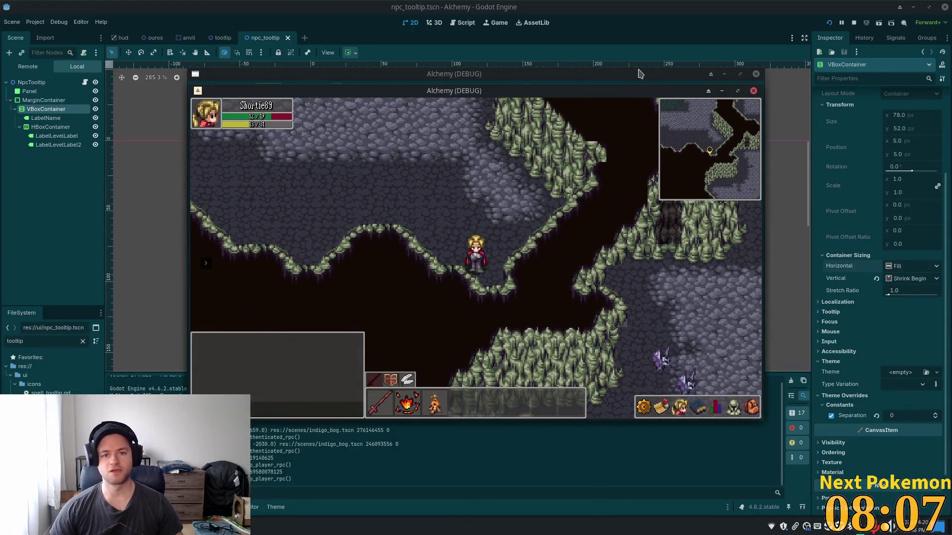
key(F8)
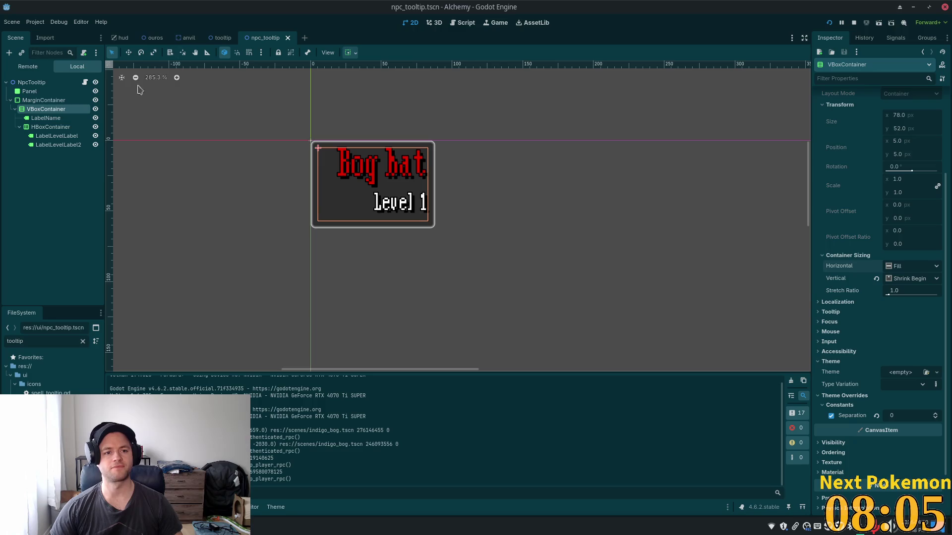
click(85, 83)
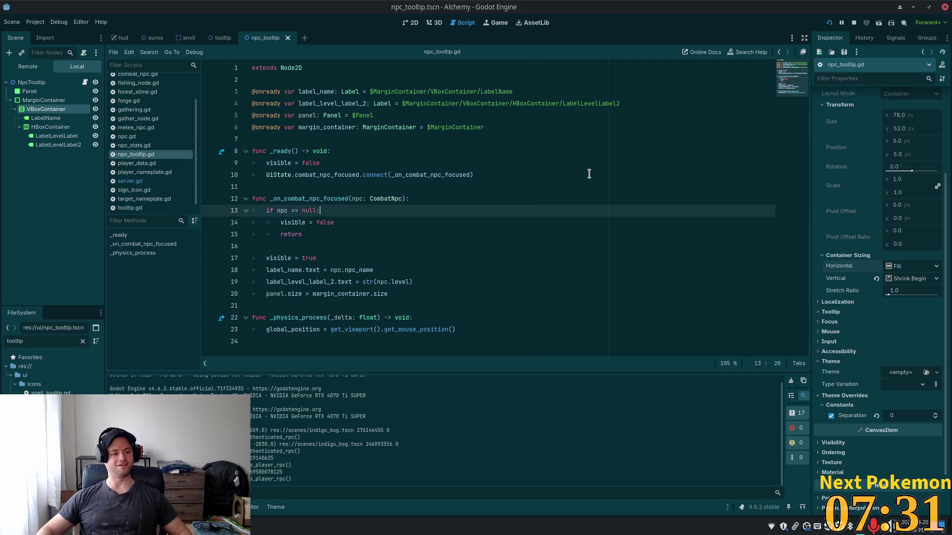
click(360, 151)
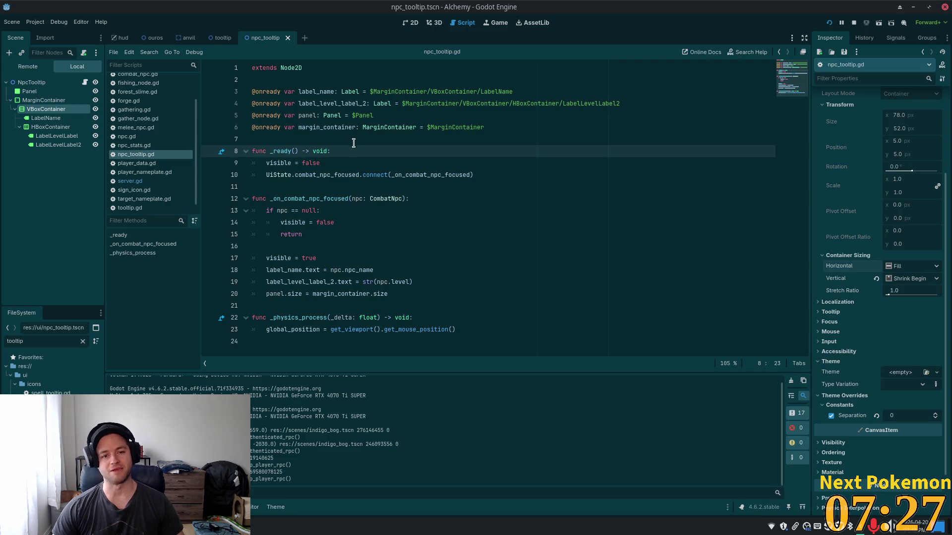
click(364, 248)
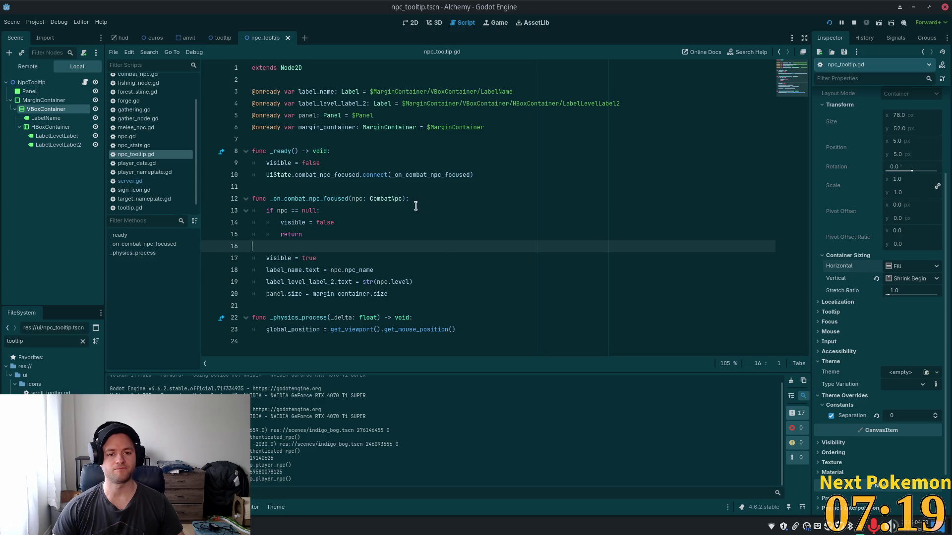
click(529, 177)
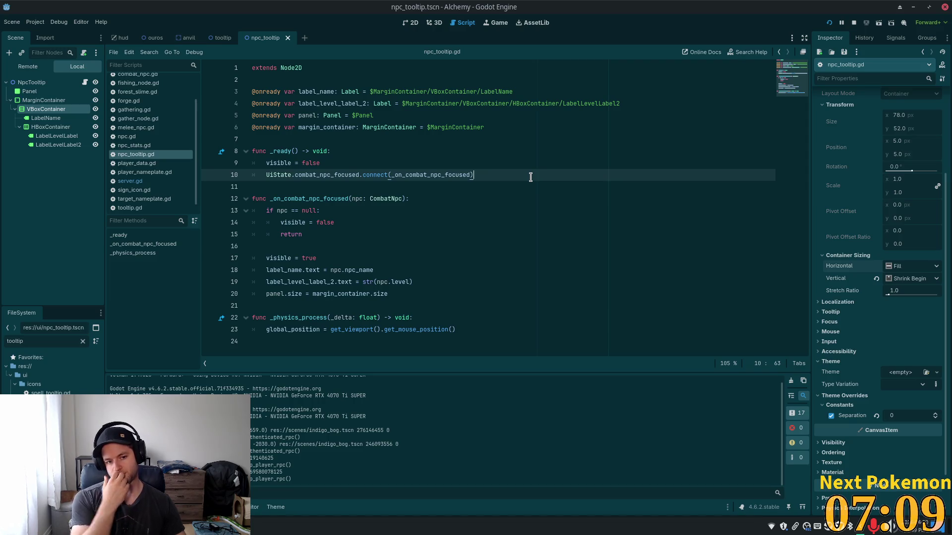
click(338, 295)
double_click(337, 294)
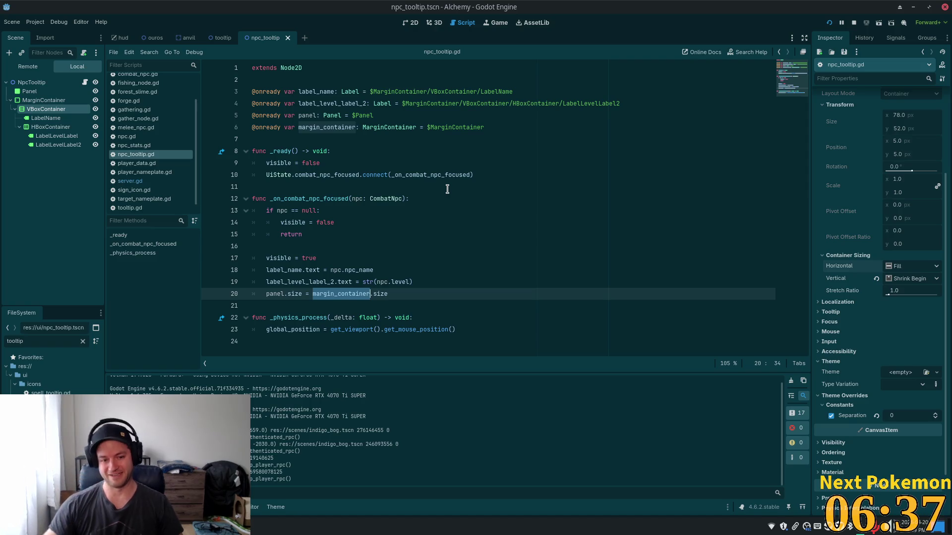
- Switch to Cursor and select the panel.size line 20 of npc_tooltip.gd
click(354, 259)
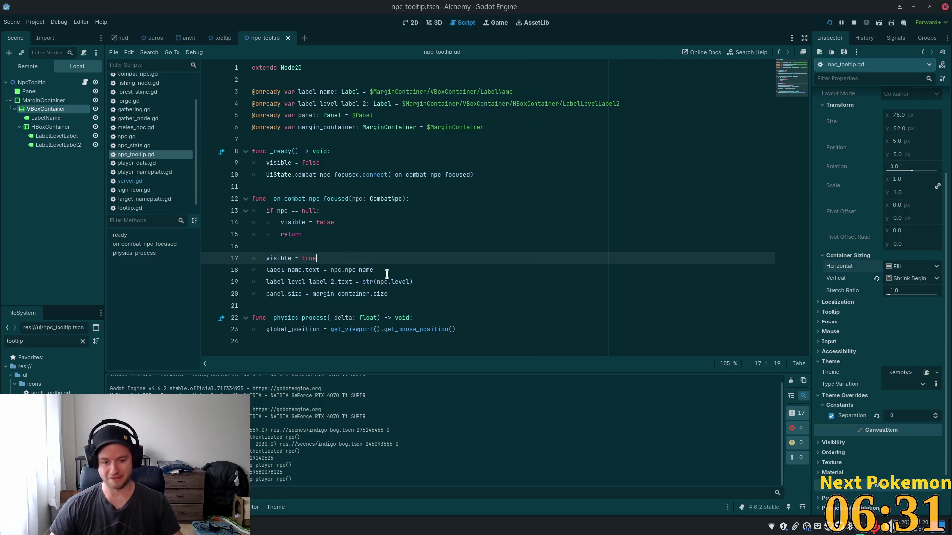
click(394, 294)
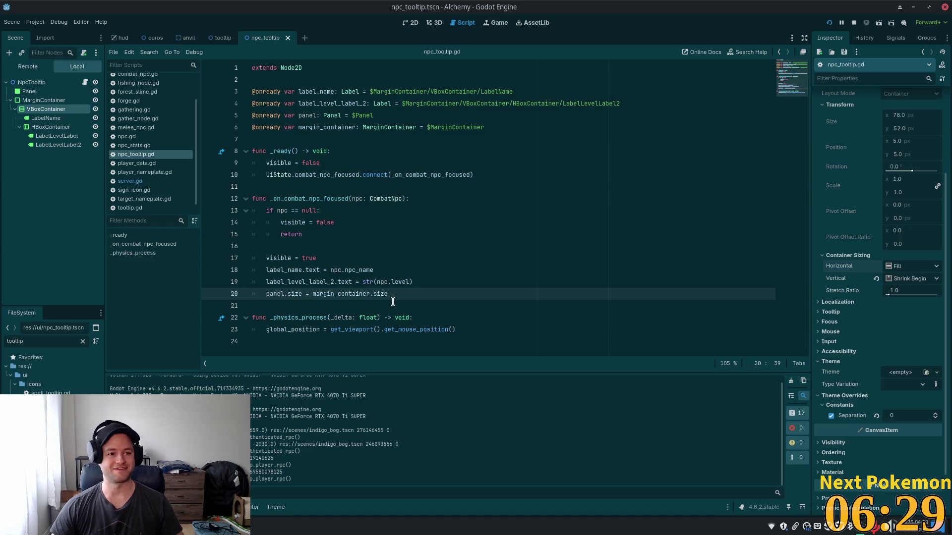
key(alt+Tab)
drag(402, 235, 239, 234)
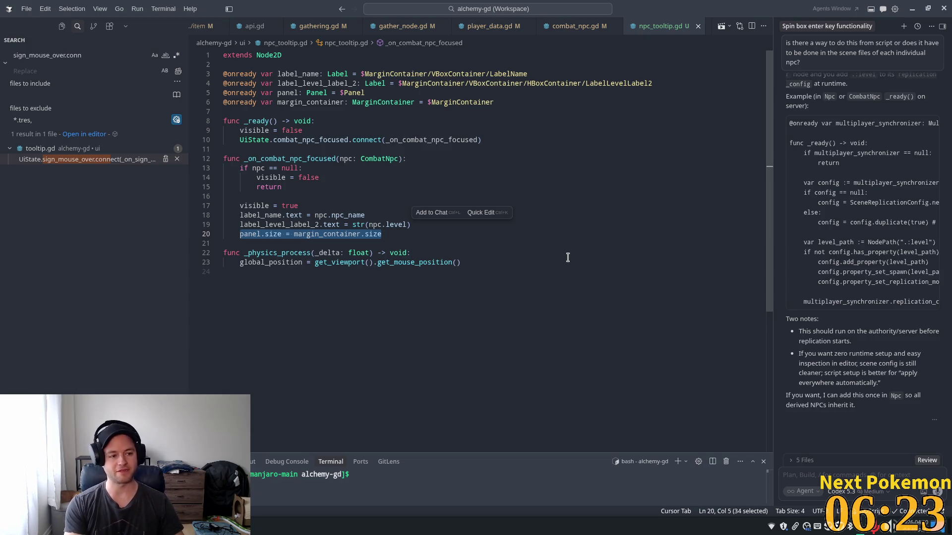
- Ask Cursor's agent, with line 20 attached, to delay it one frame until the labels resize
key(ctrl+l)
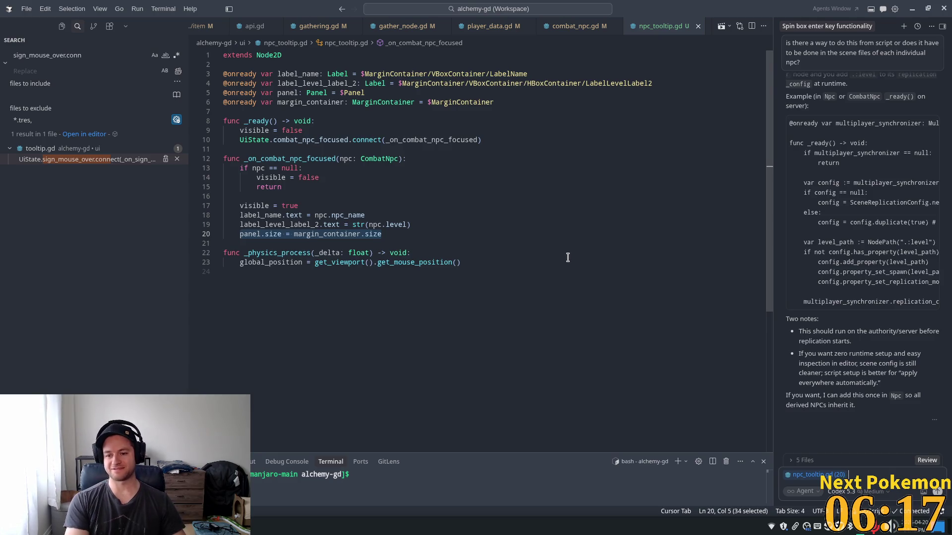
text(can we dela)
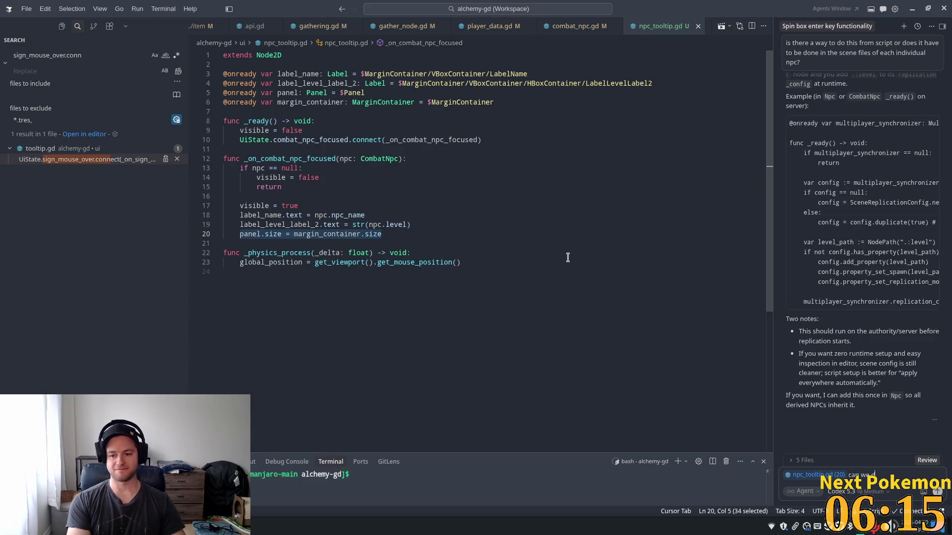
text(y this)
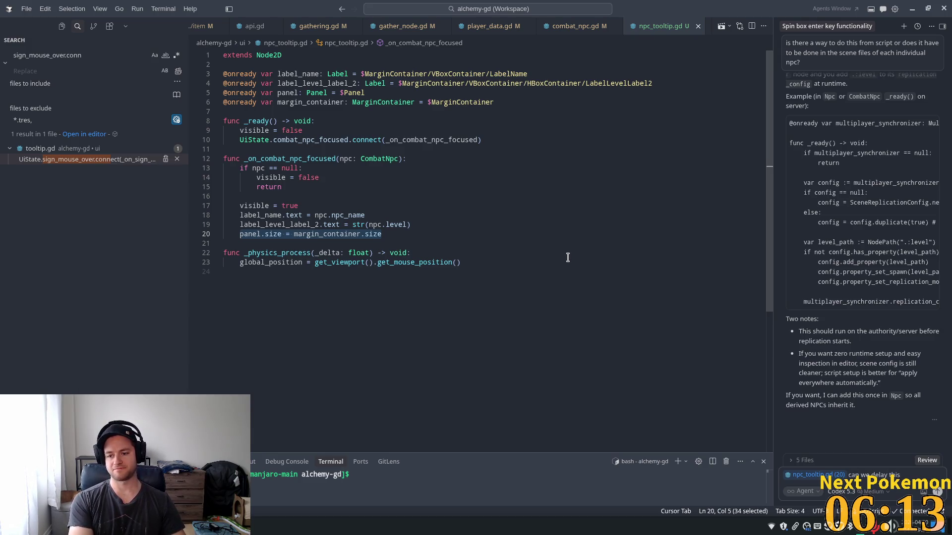
text( by once)
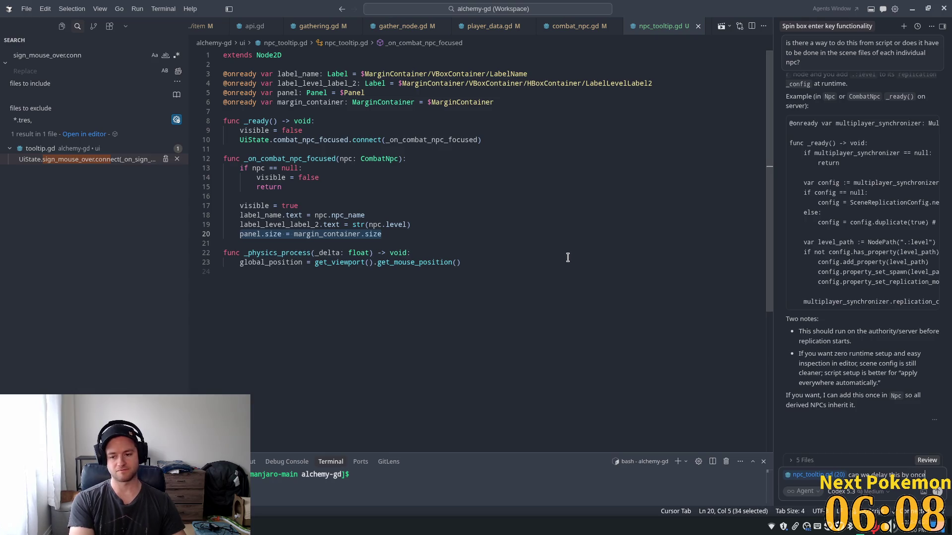
key(BackSpace)
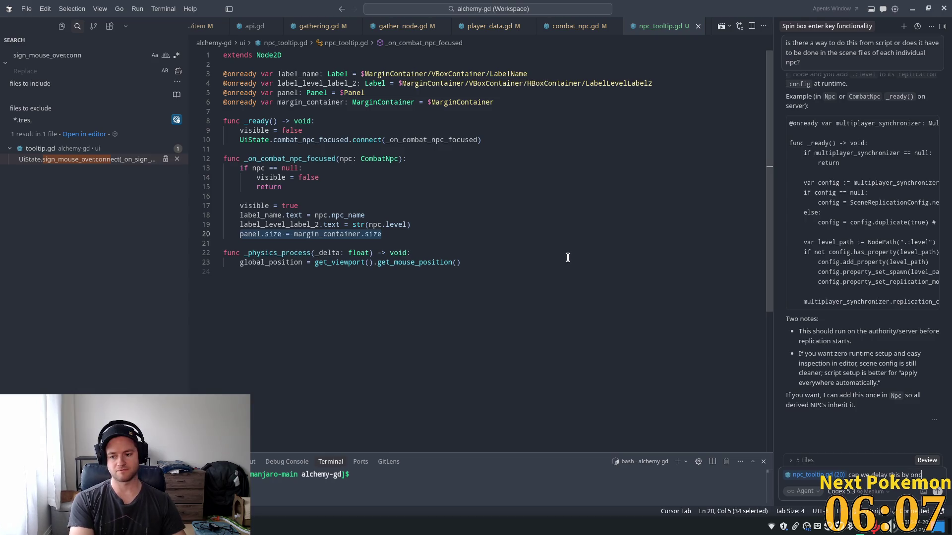
text( frame)
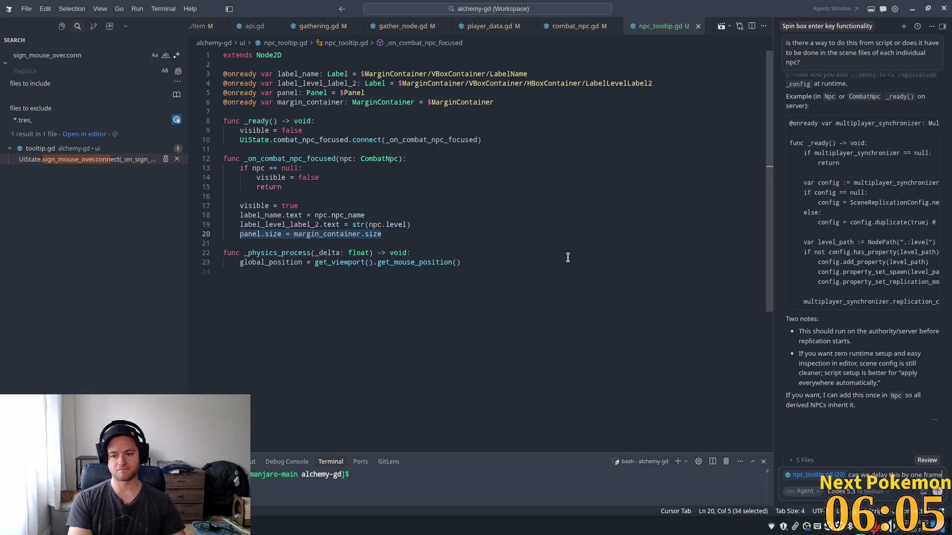
text(?)
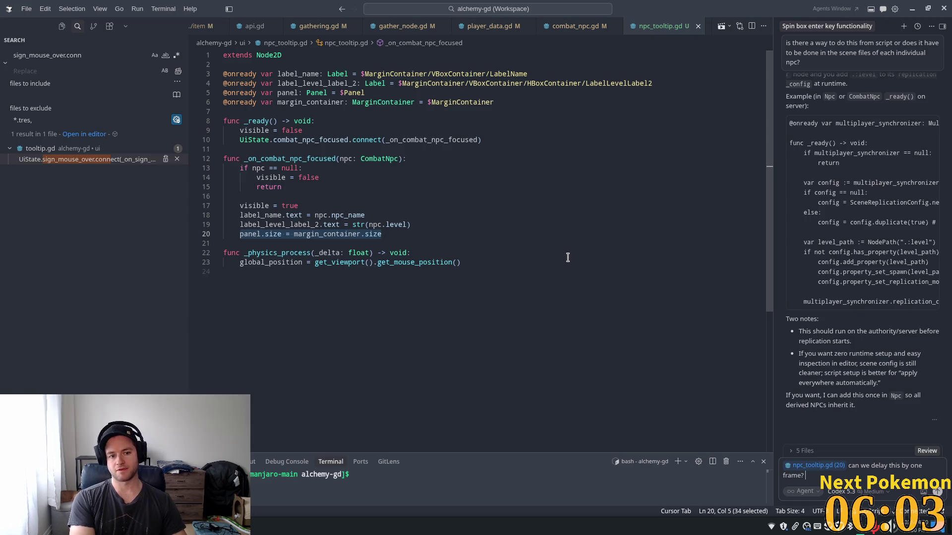
text( W)
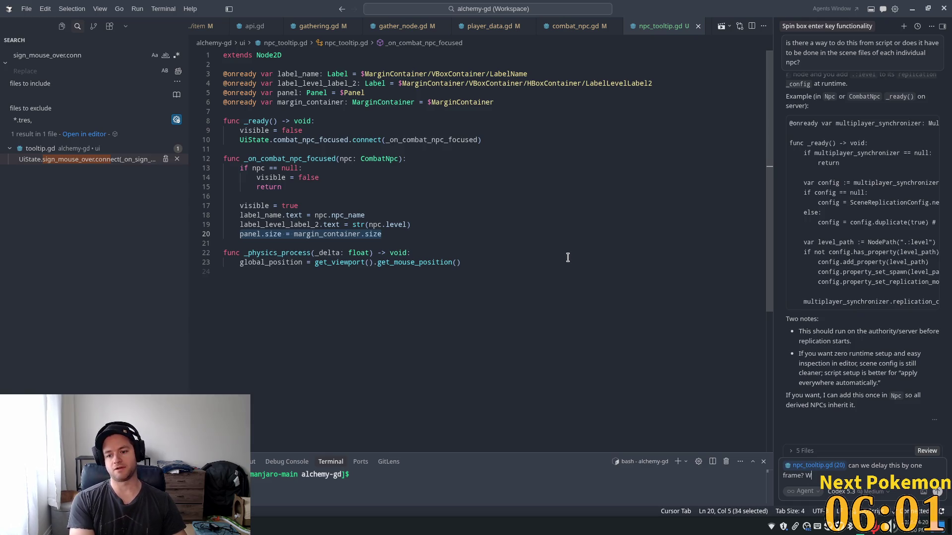
text(e wanna wait un)
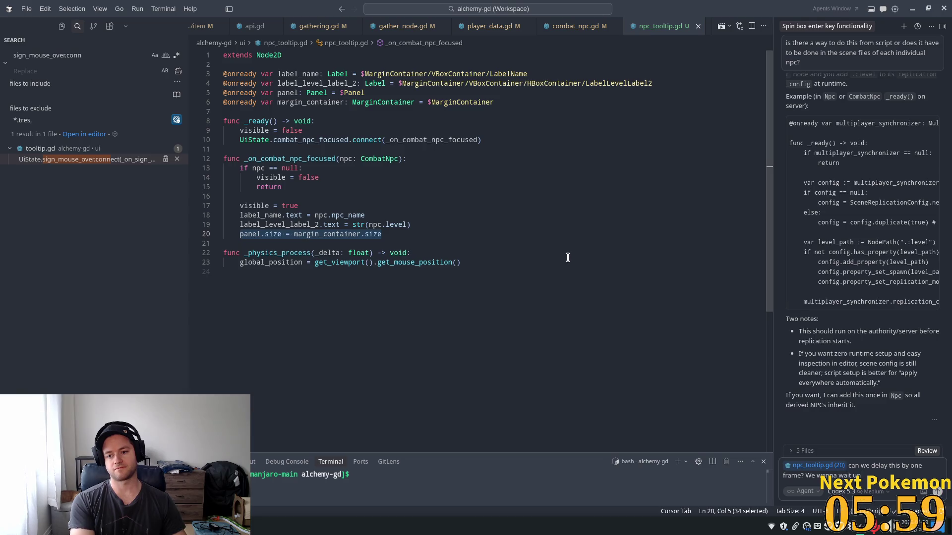
text(til layo)
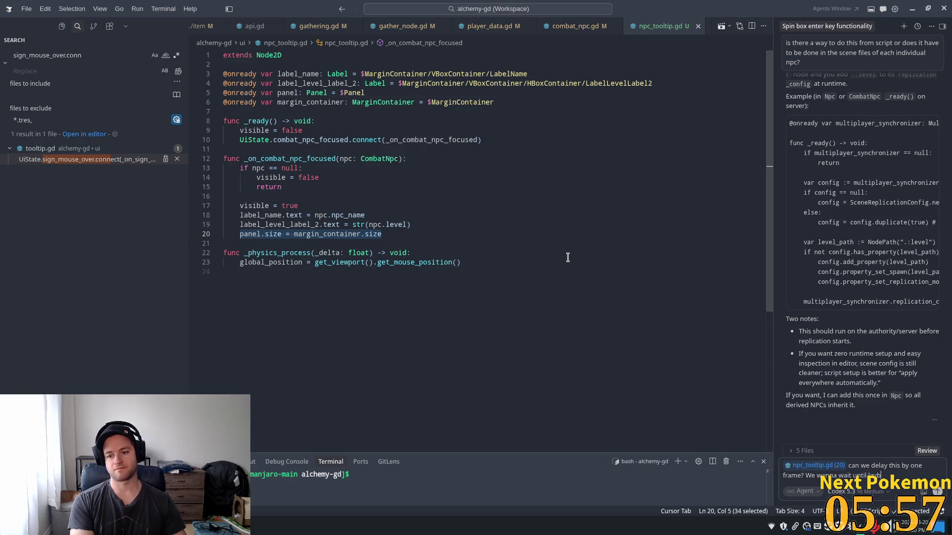
key(BackSpace)
key(BackSpace)
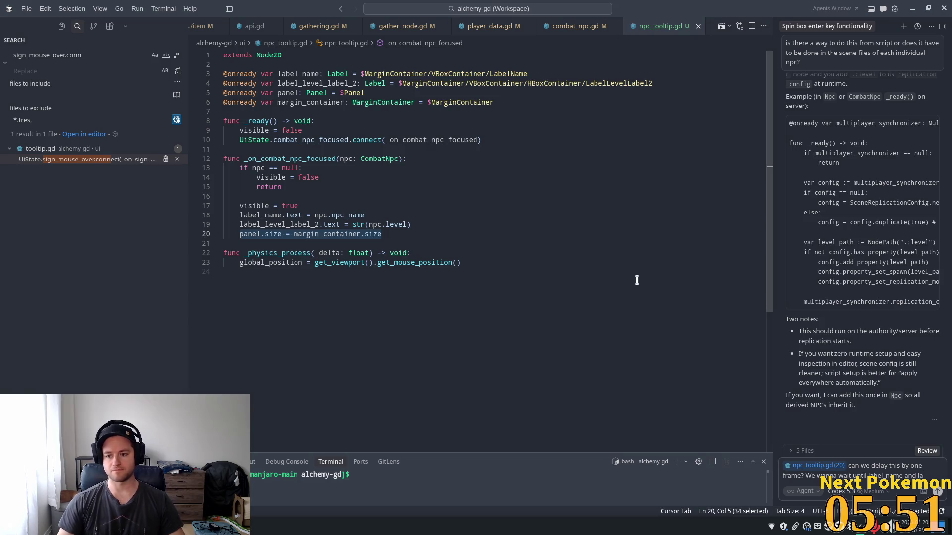
text(bel_name)
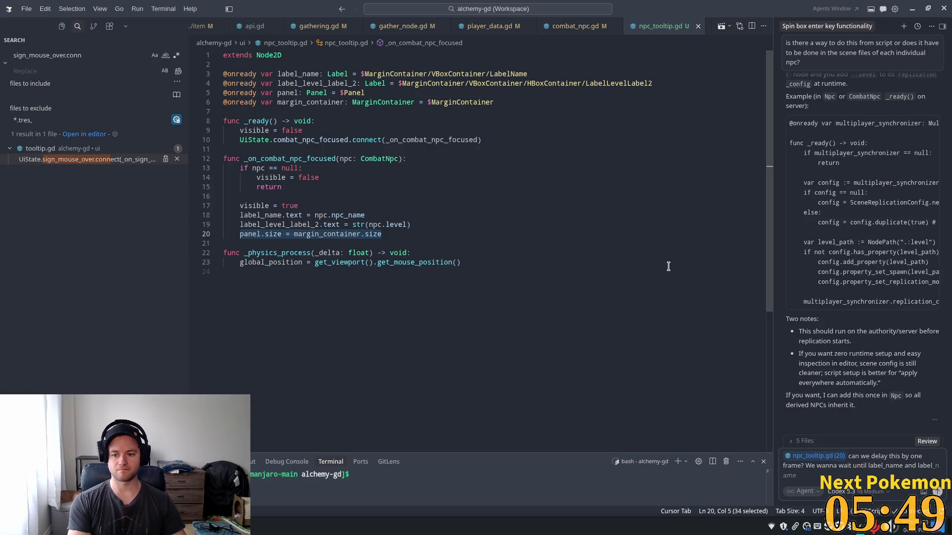
key(BackSpace)
key(BackSpace)
key(BackSpace)
key(BackSpace)
text(leve)
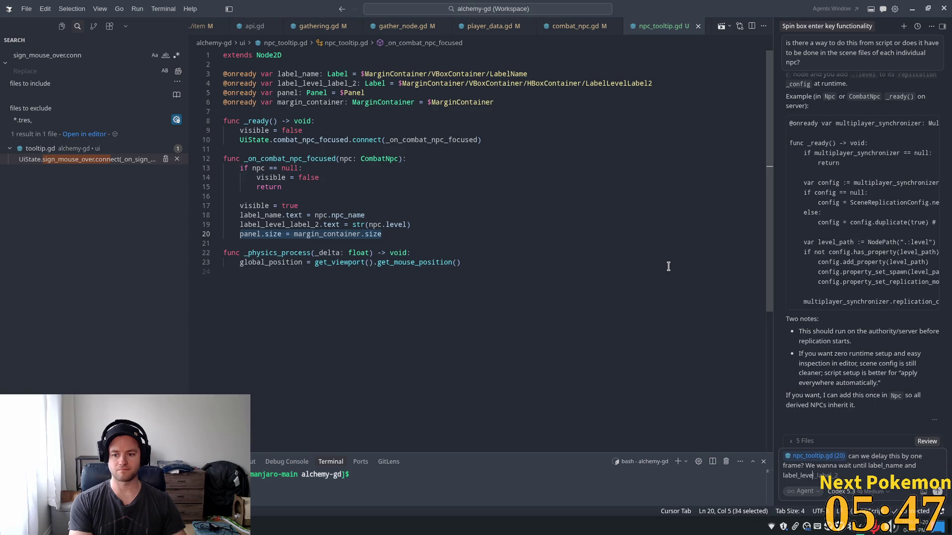
key(Tab)
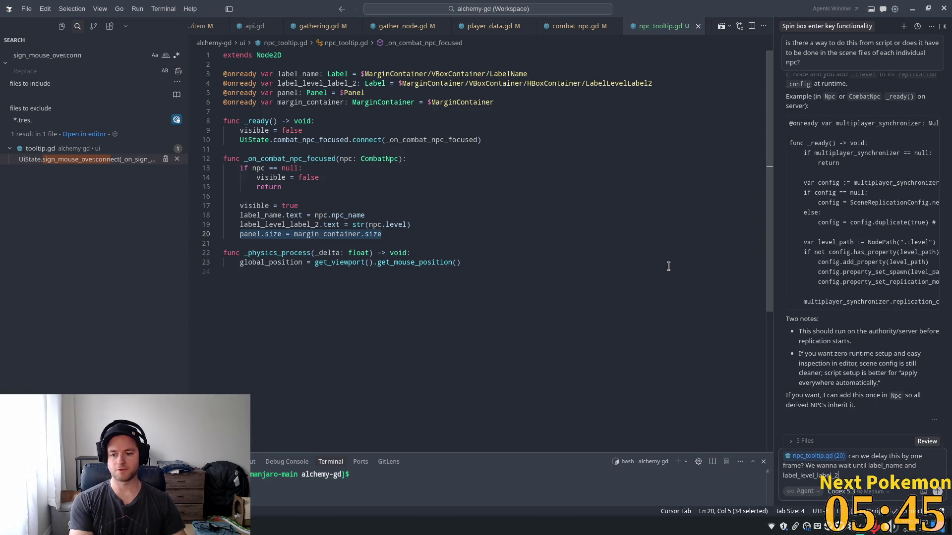
text( r)
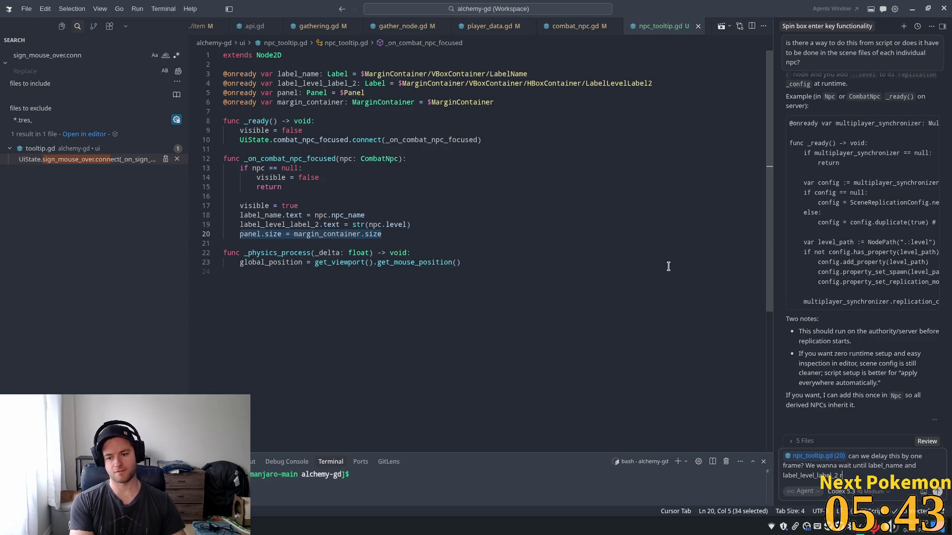
text(esize to accom)
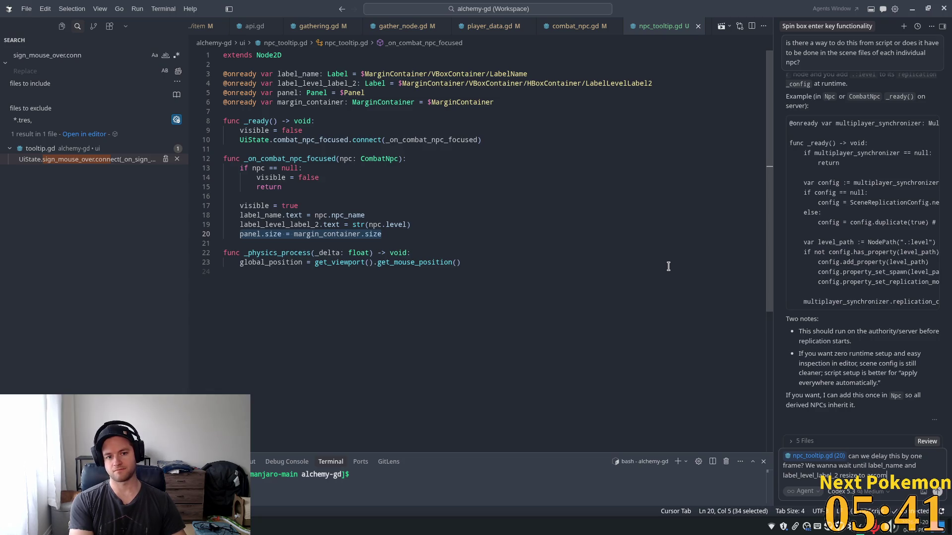
text(do)
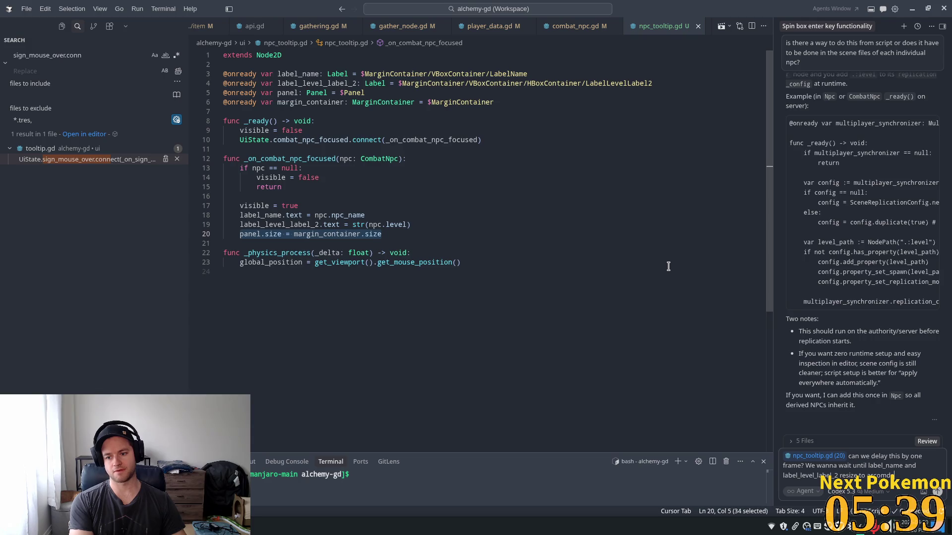
text(date)
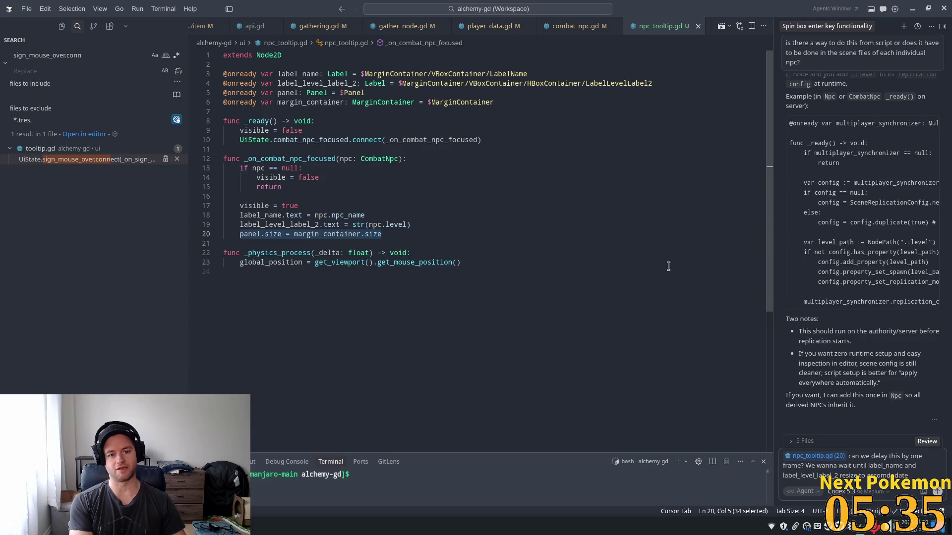
text( thei)
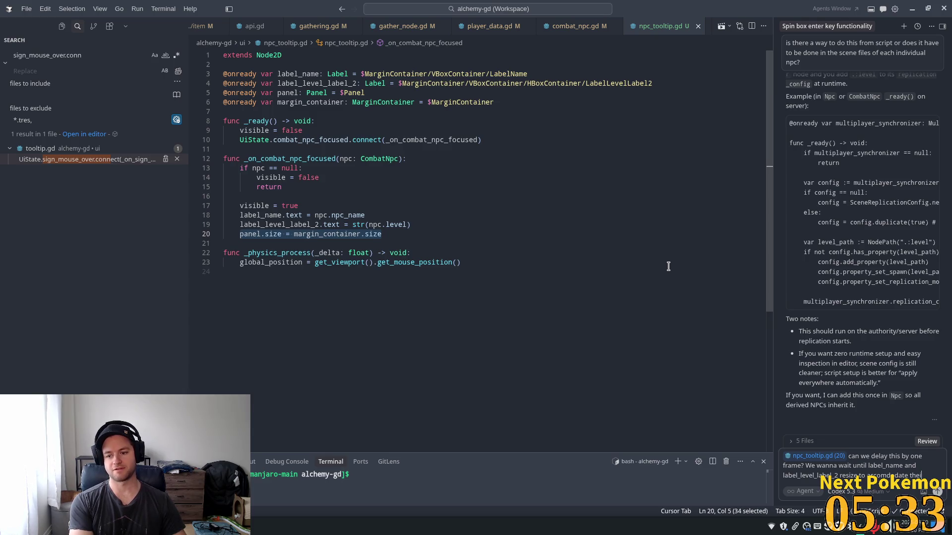
text(r new text)
key(Return)
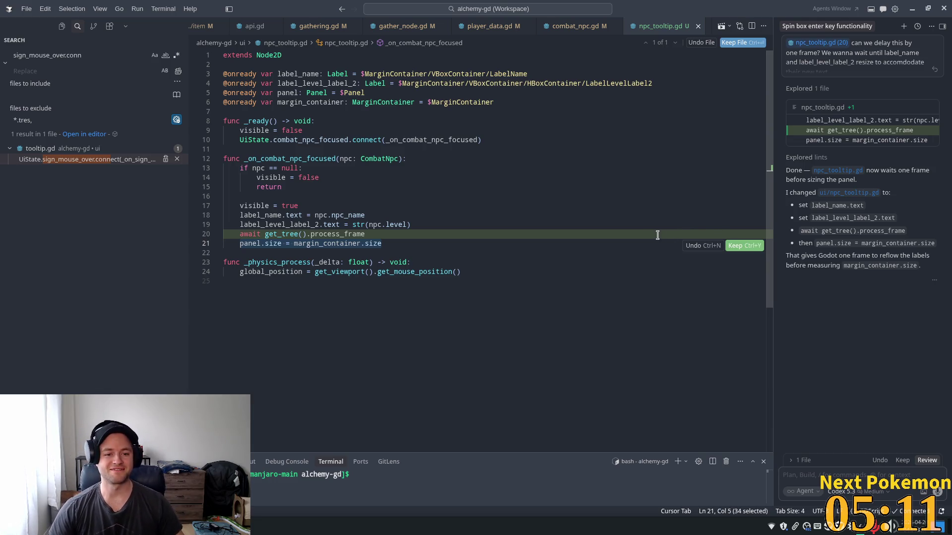
- Accept the agent's 'await get_tree().process_frame' edit and review the panel sizing line after it
click(902, 459)
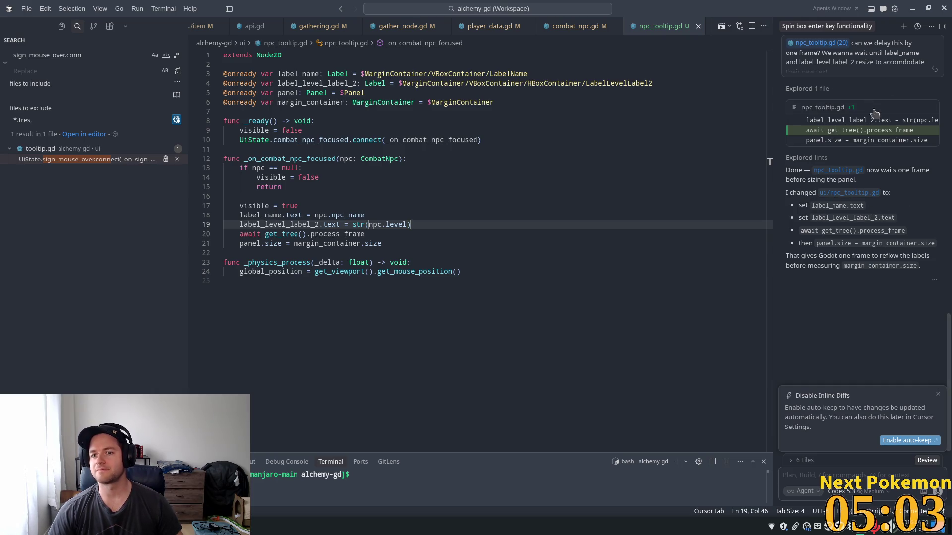
scroll(865, 318, up, 5)
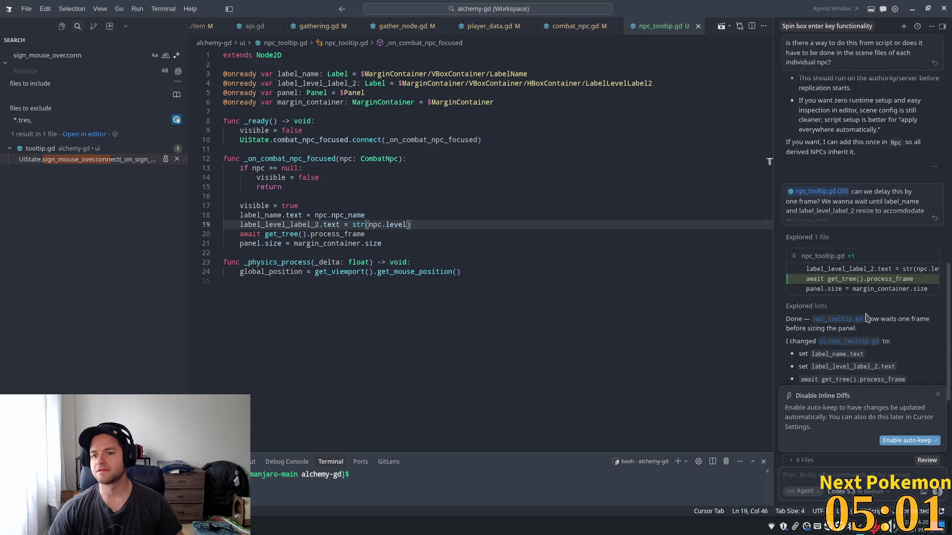
scroll(867, 317, down, 5)
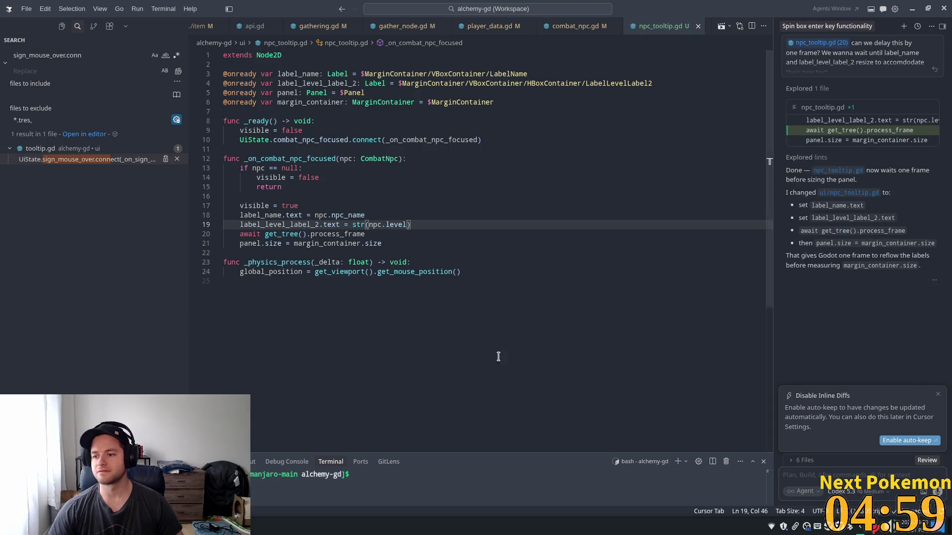
click(426, 525)
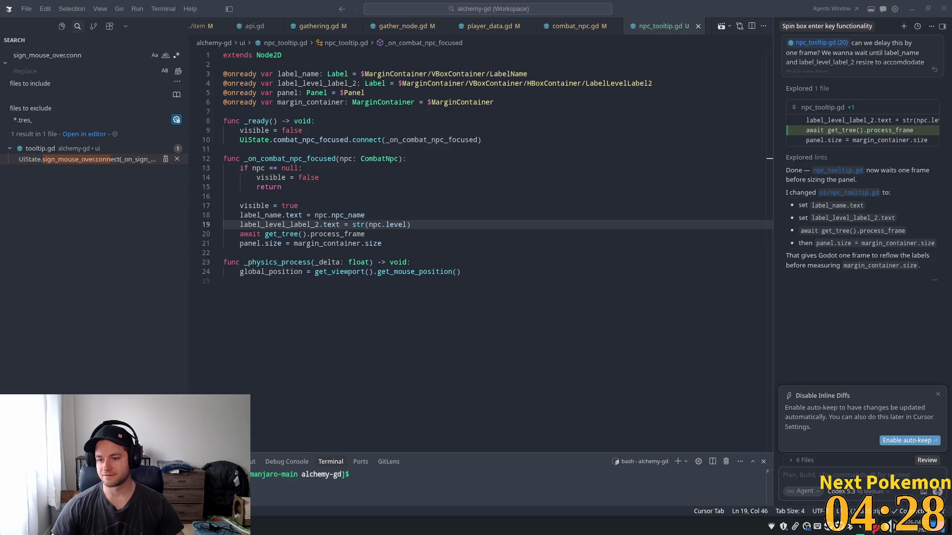
click(937, 394)
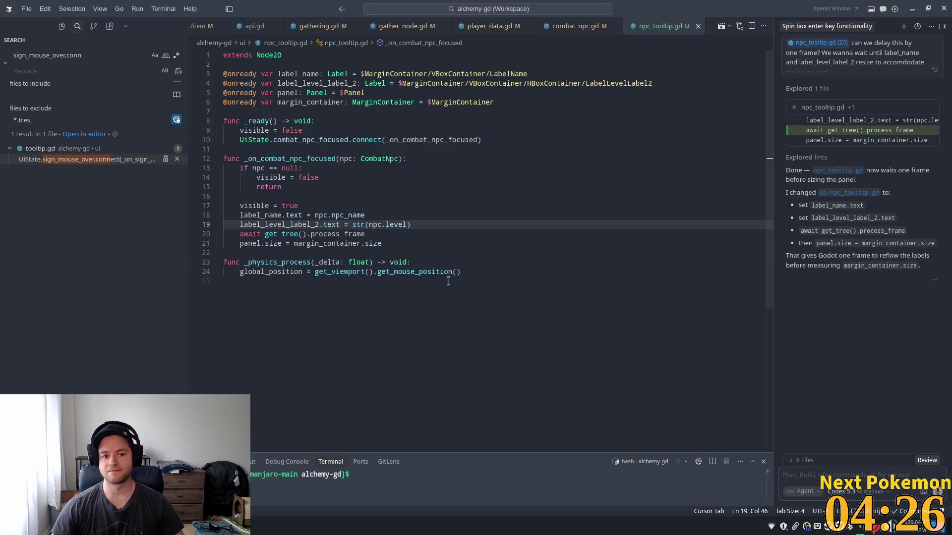
click(464, 279)
click(453, 243)
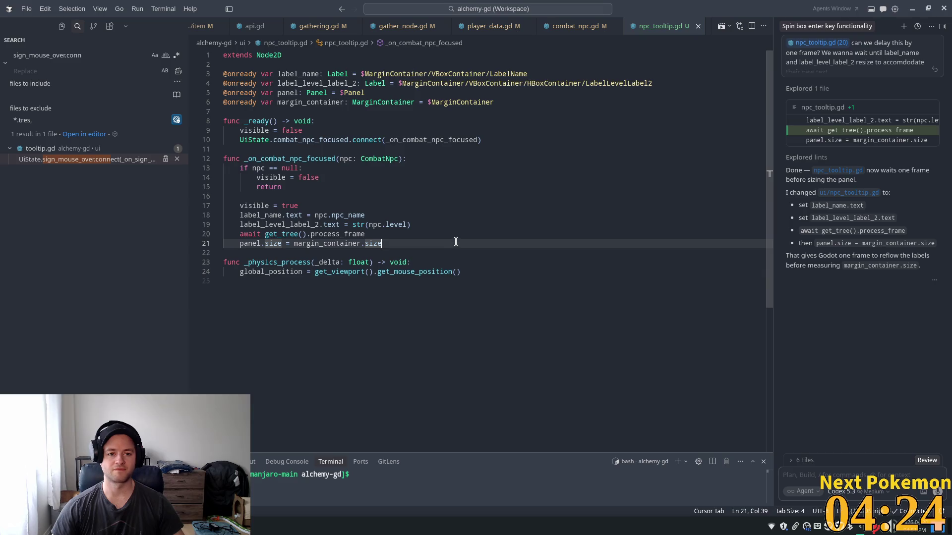
- Launch the Alchemy game and walk north-west through Bog Cave to hover a Bog Froglin
key(alt+Tab)
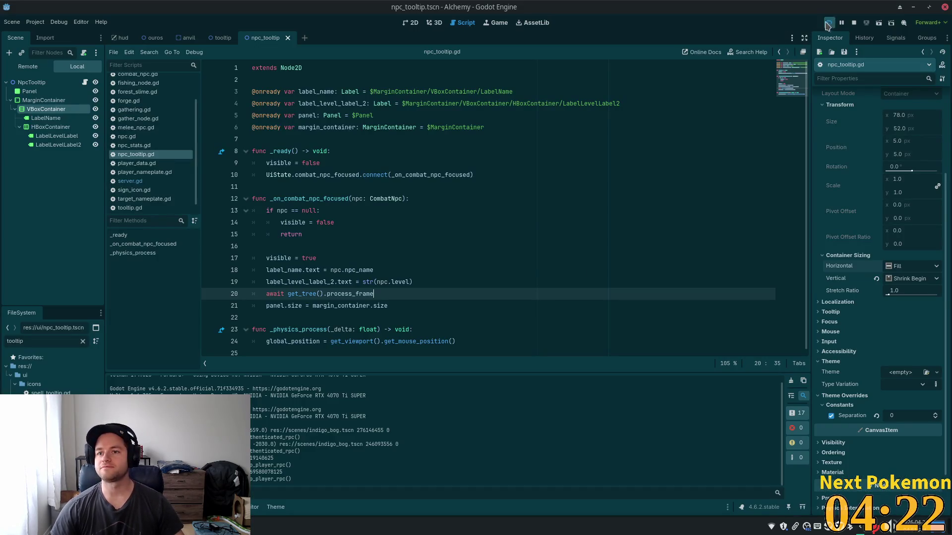
click(827, 23)
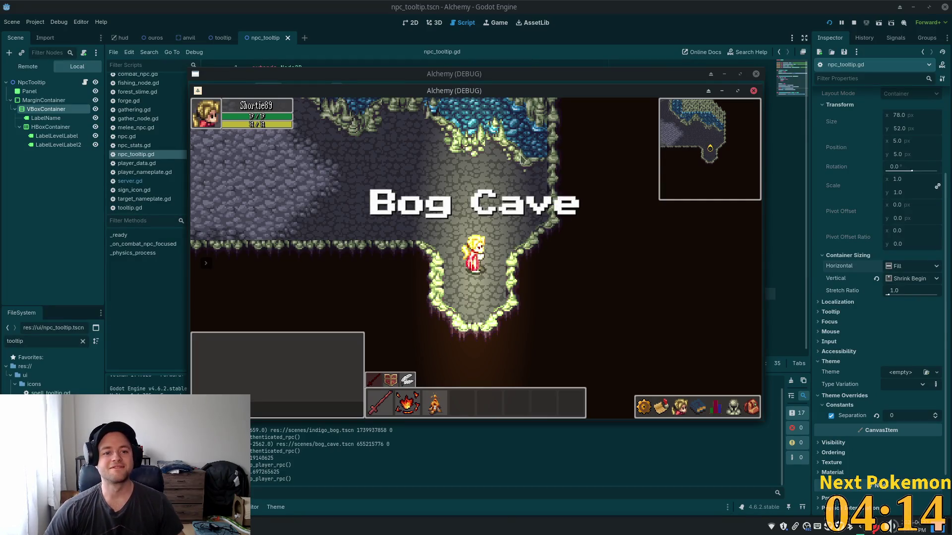
key(Up)
key(Left)
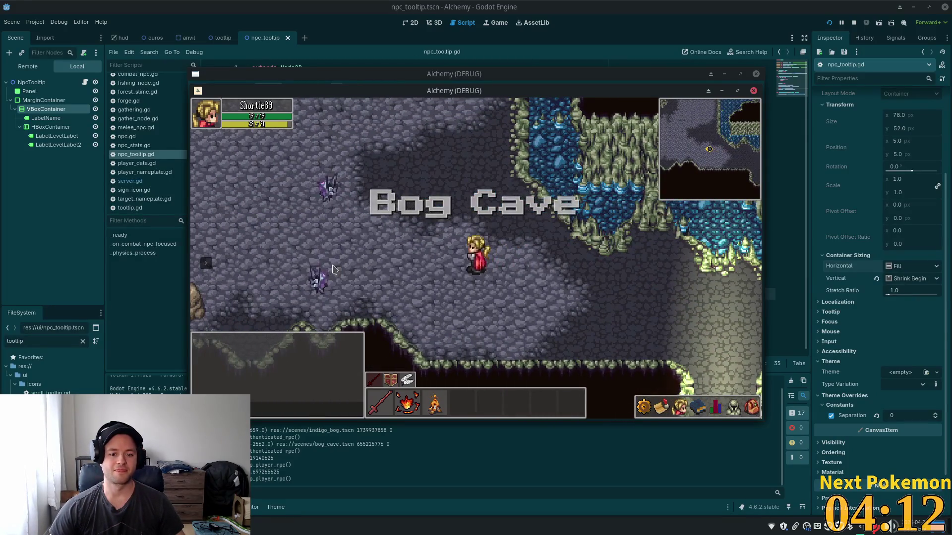
key(Up)
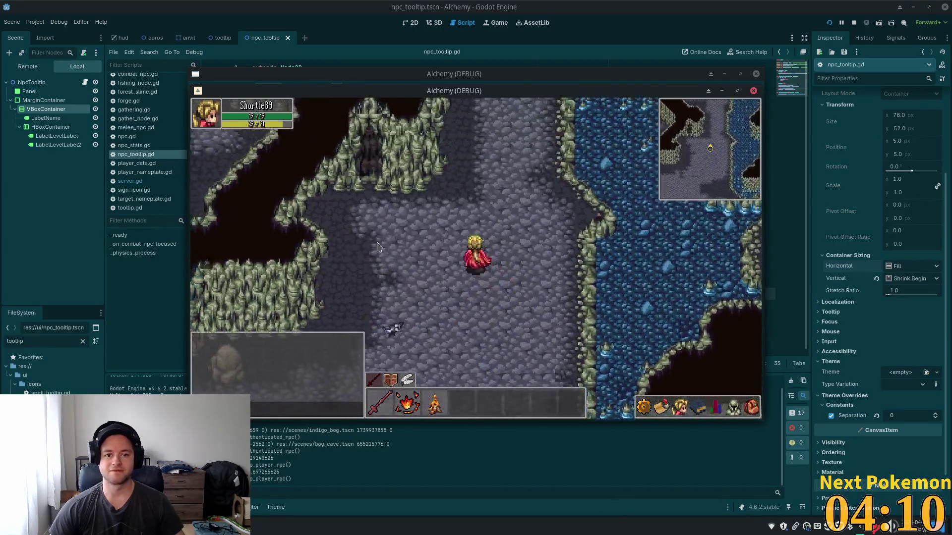
key(Up)
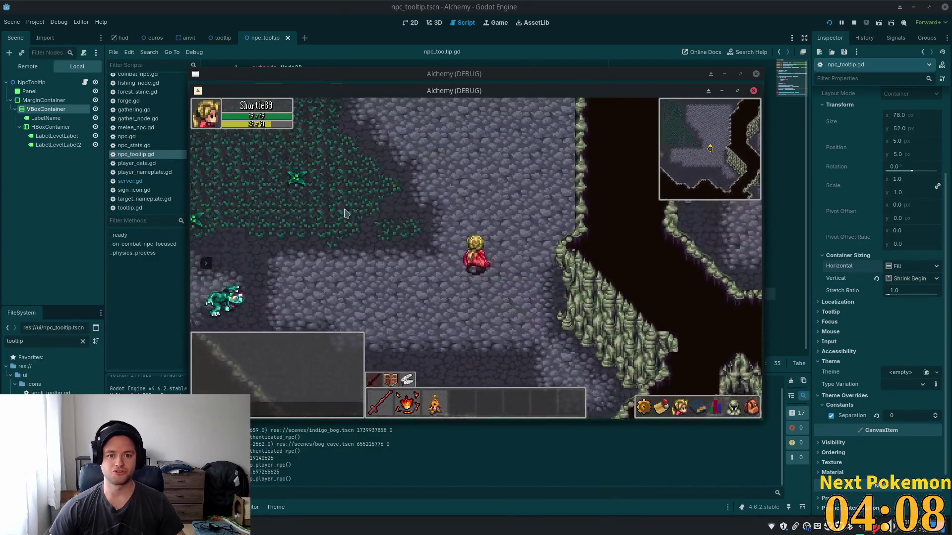
key(Up)
key(Left)
mouse_move(372, 128)
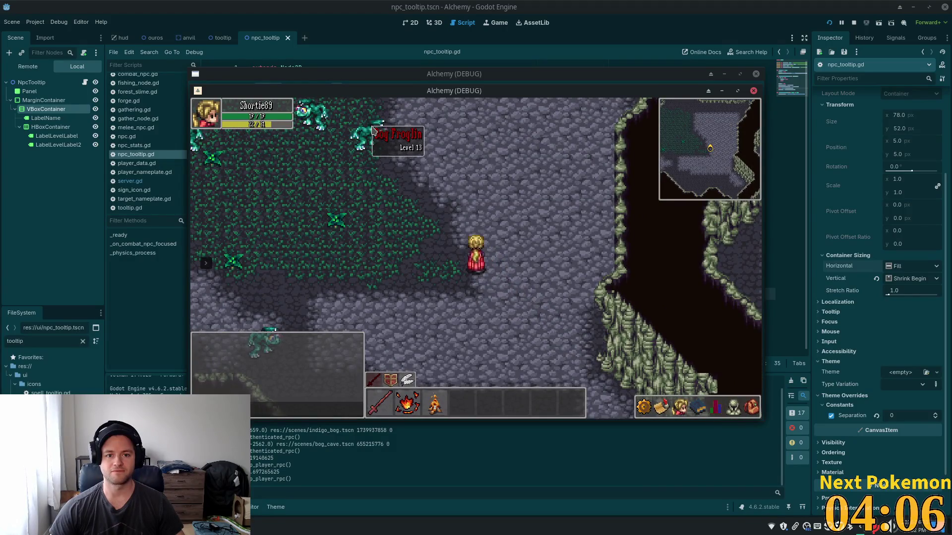
- Step around the froglin and hover it to show its name and Level 13 tooltip
key(Down)
key(Right)
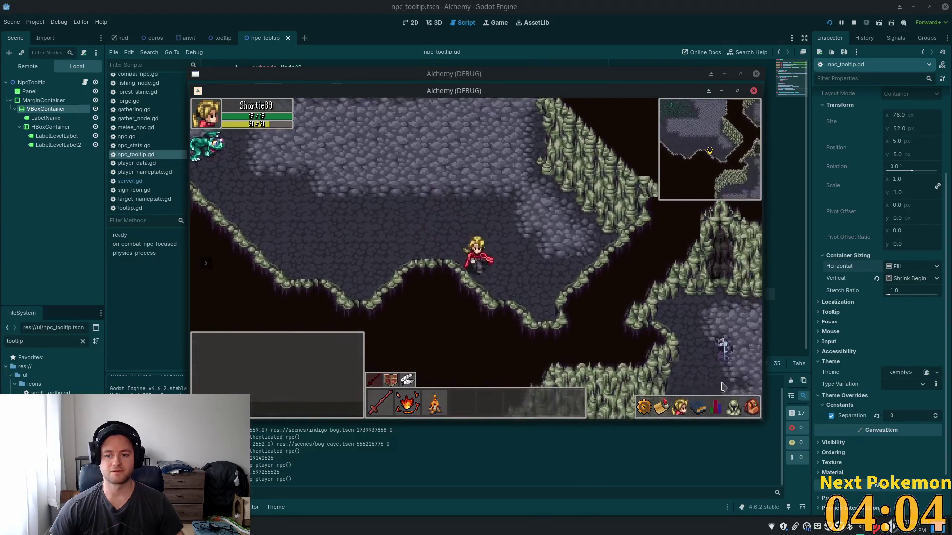
key(Up)
key(Left)
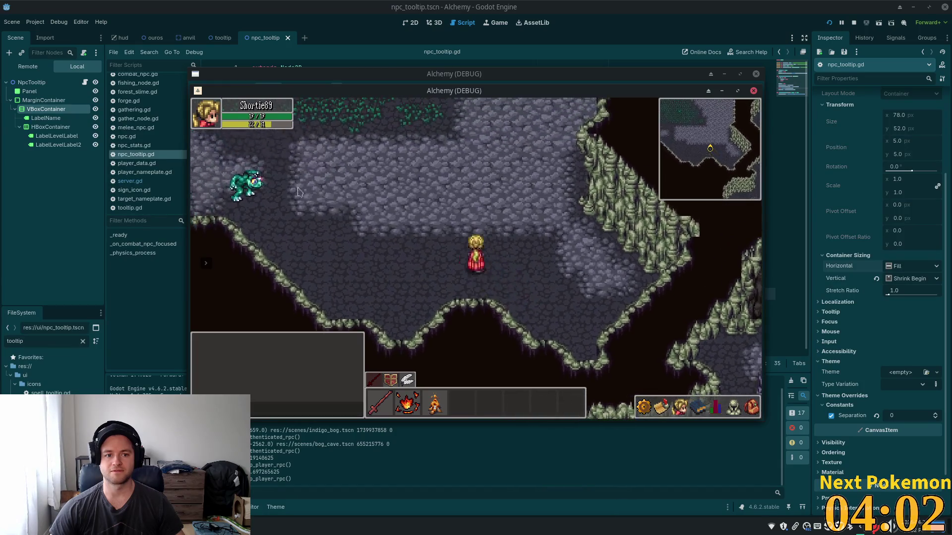
mouse_move(259, 185)
key(Up)
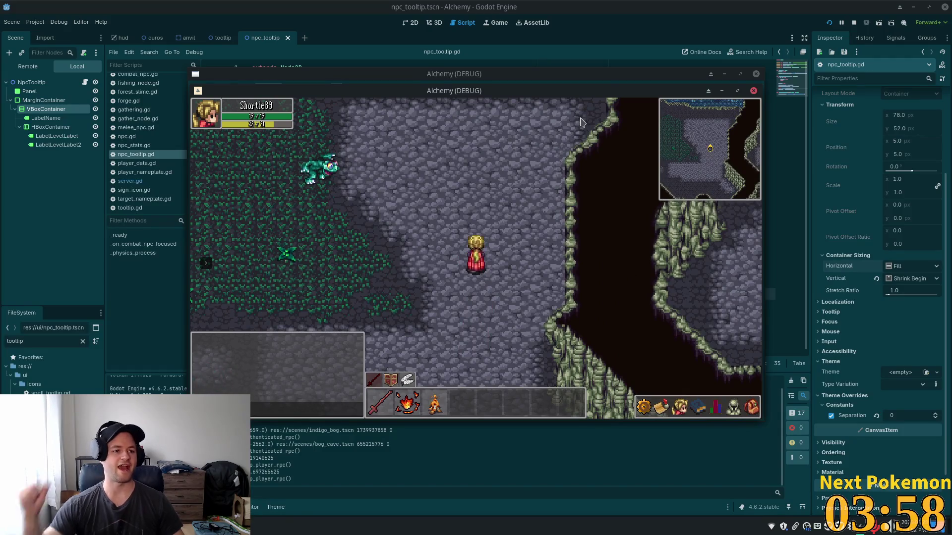
key(Down)
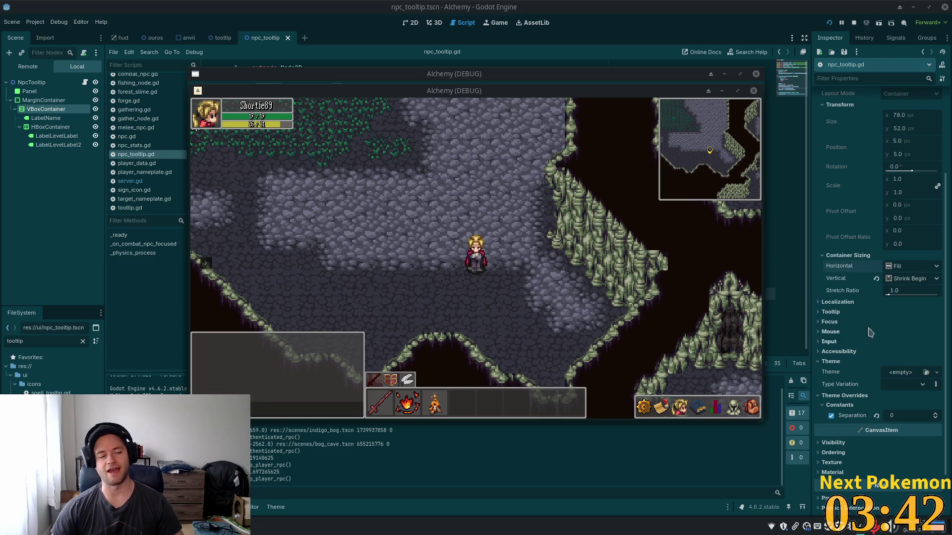
- Refocus the game and walk south out of Bog Cave into Indigo Bog
click(460, 248)
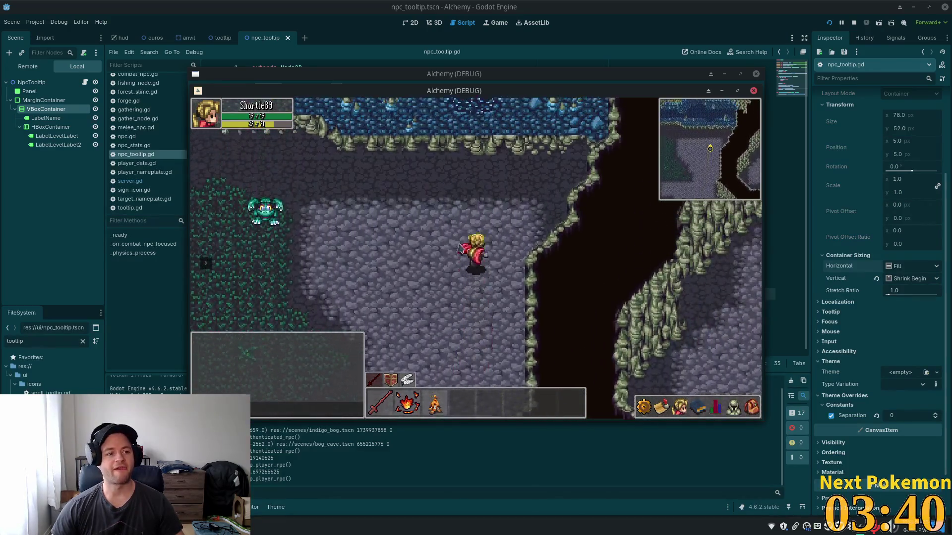
key(Down)
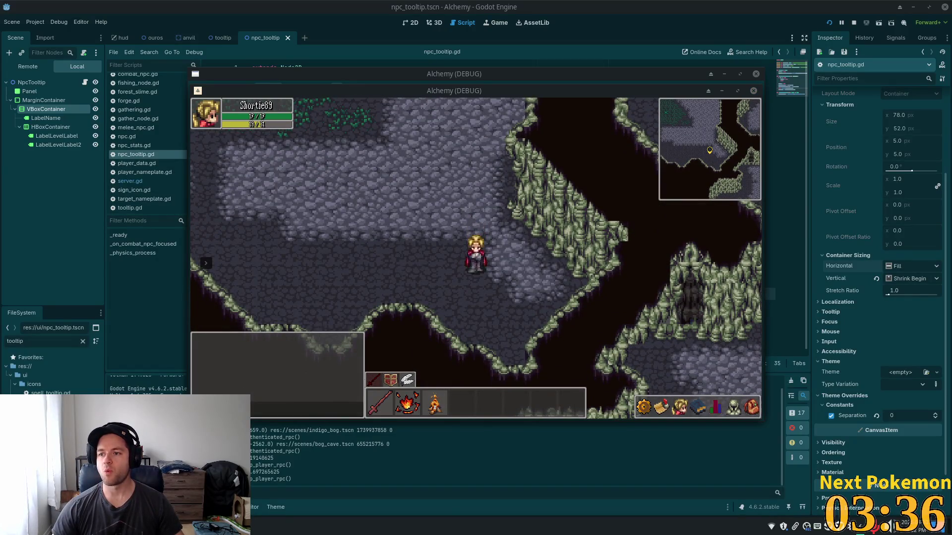
key(w)
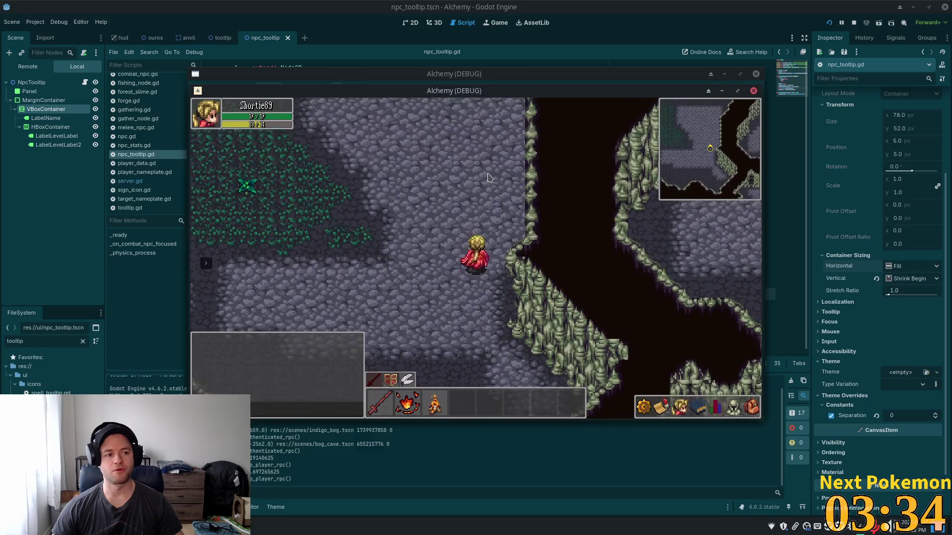
key(w)
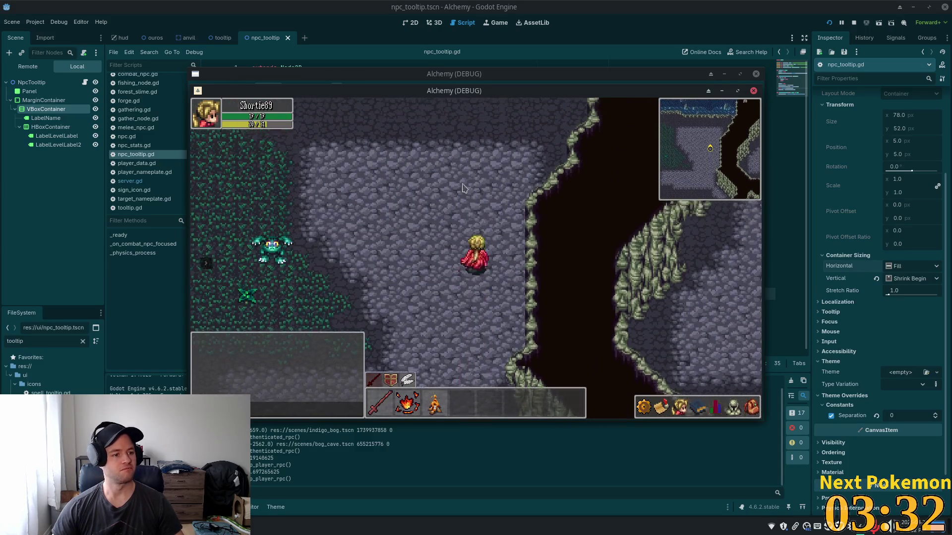
key(s)
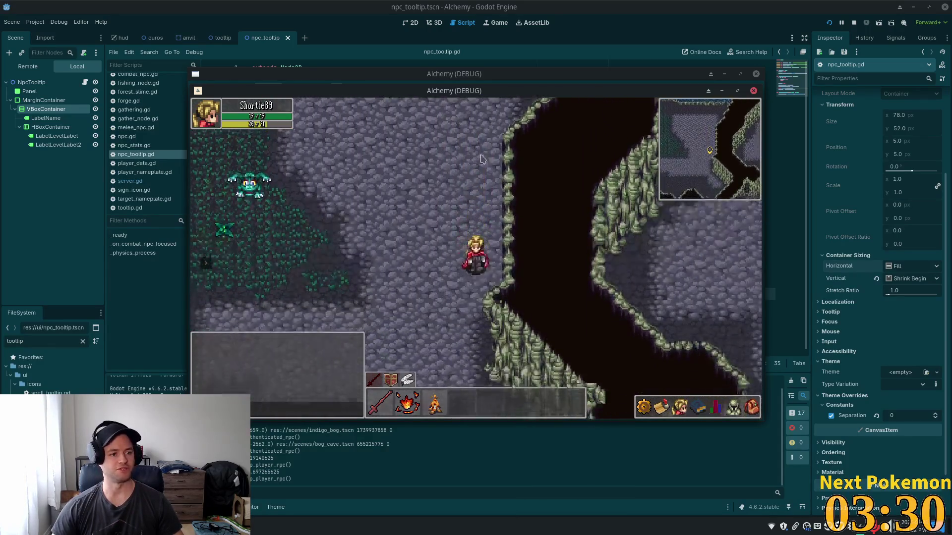
key(s)
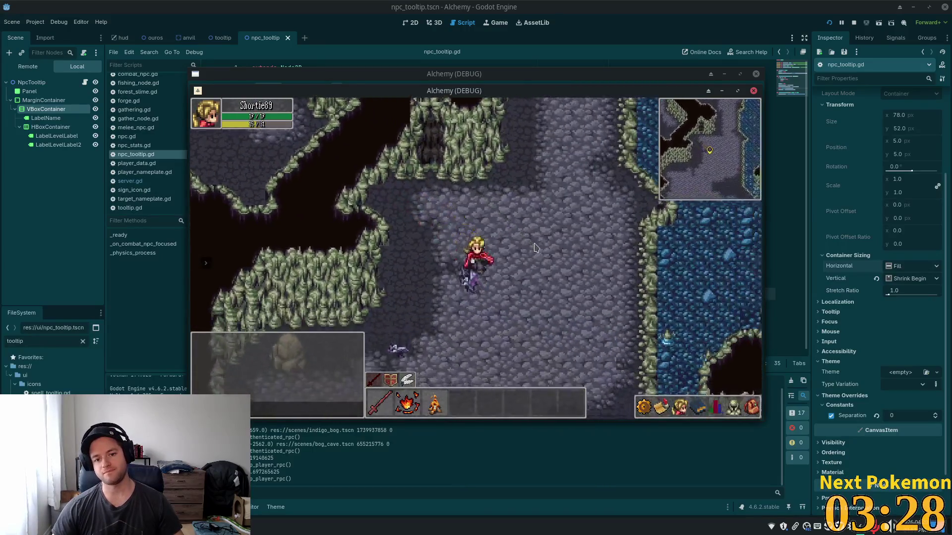
key(s)
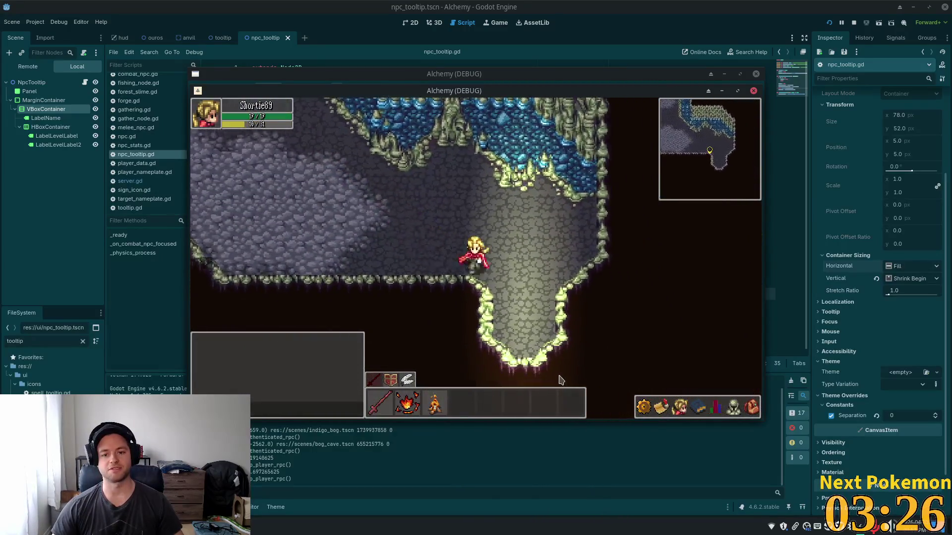
key(s)
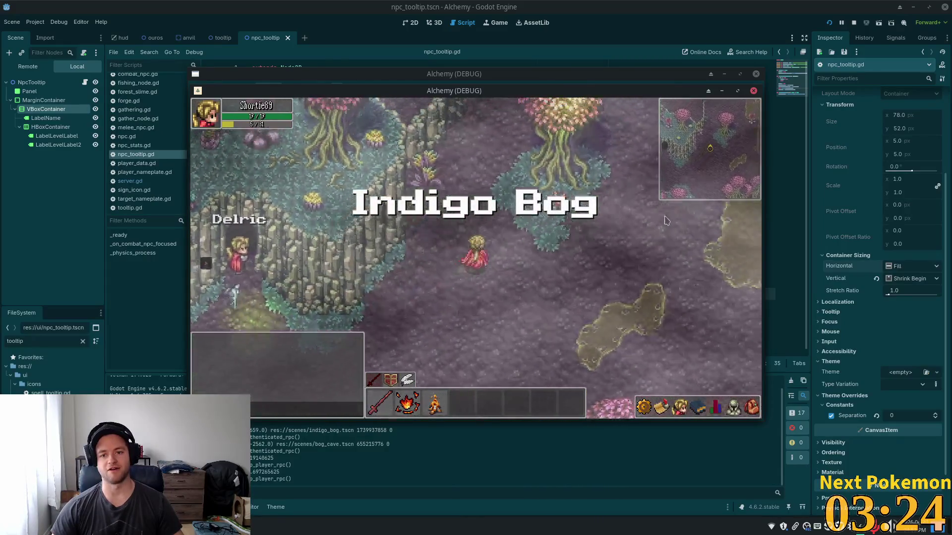
key(s)
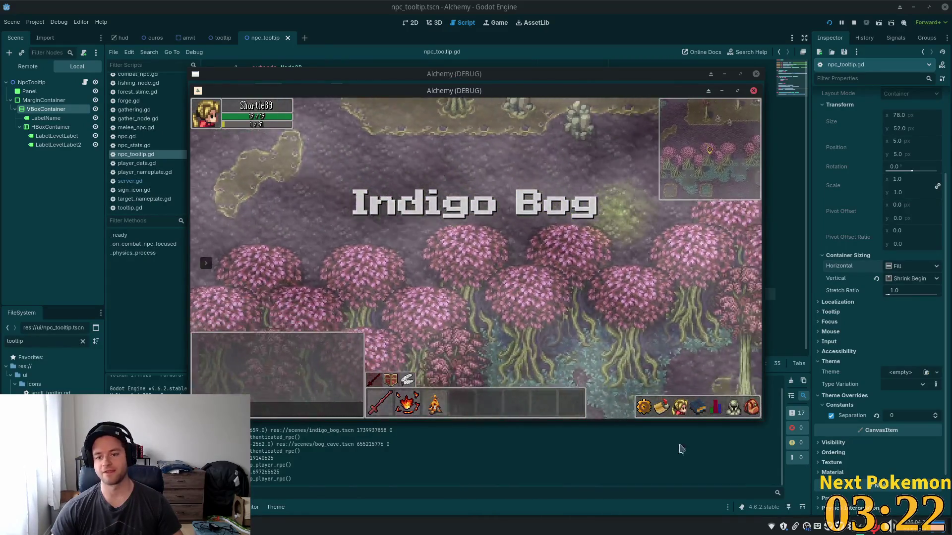
key(s)
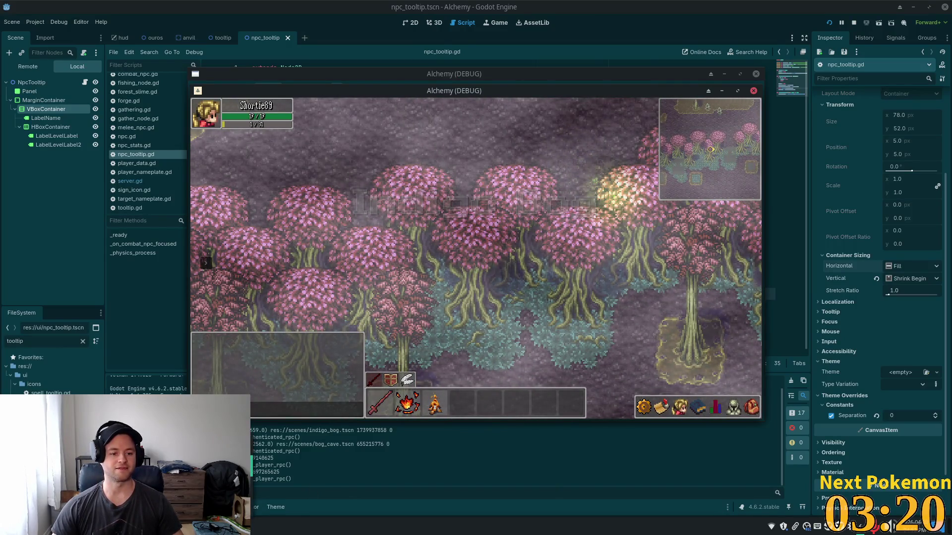
key(alt+Tab)
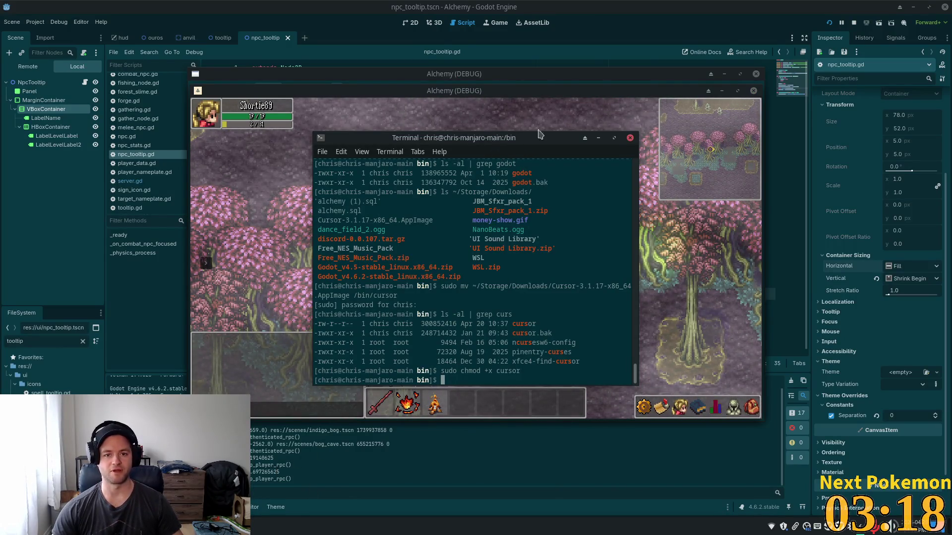
- Cycle between the game, shell session and electron output terminal, leaving the electron terminal on top
key(alt+Tab)
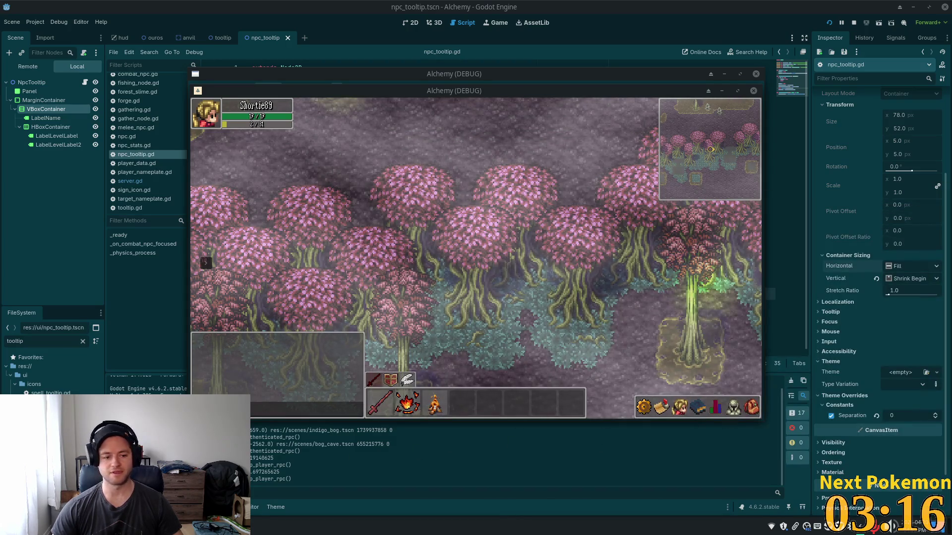
key(alt+Tab)
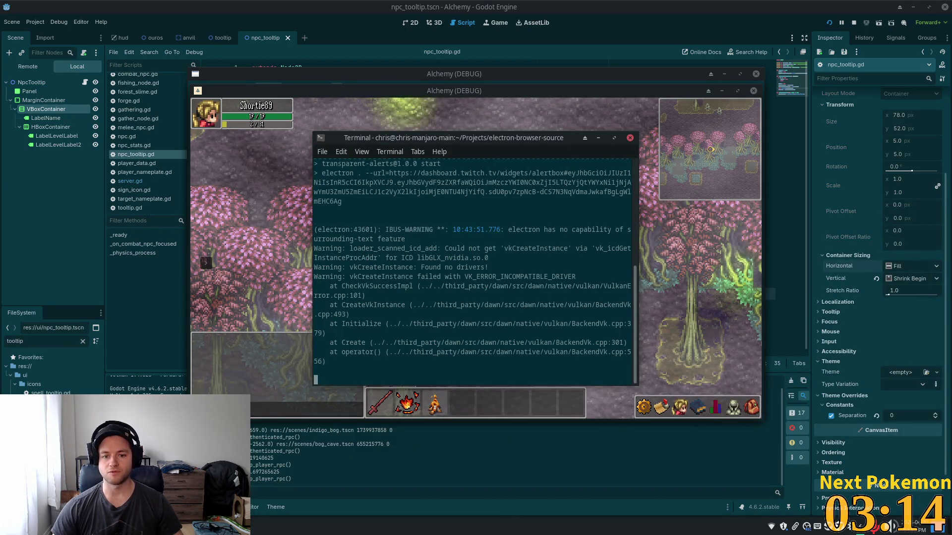
key(alt+Tab)
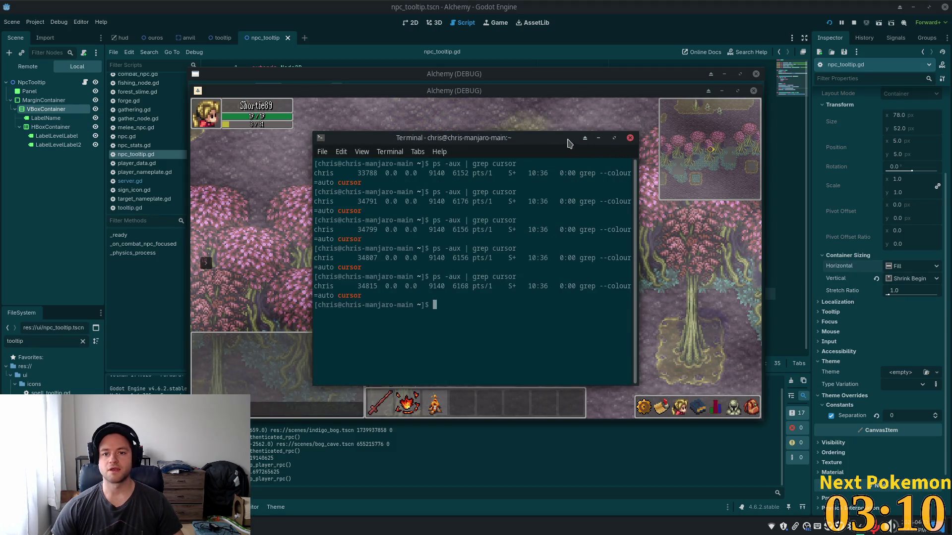
key(alt+Tab)
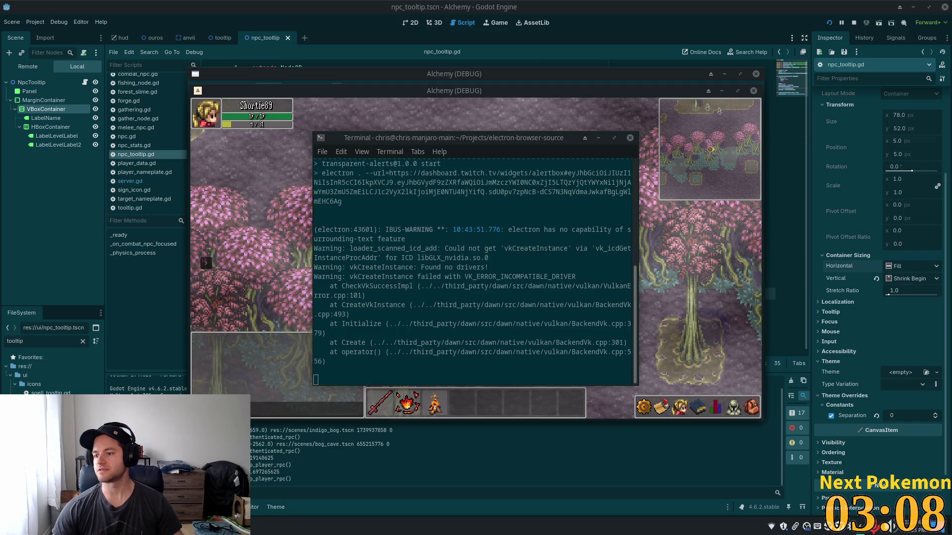